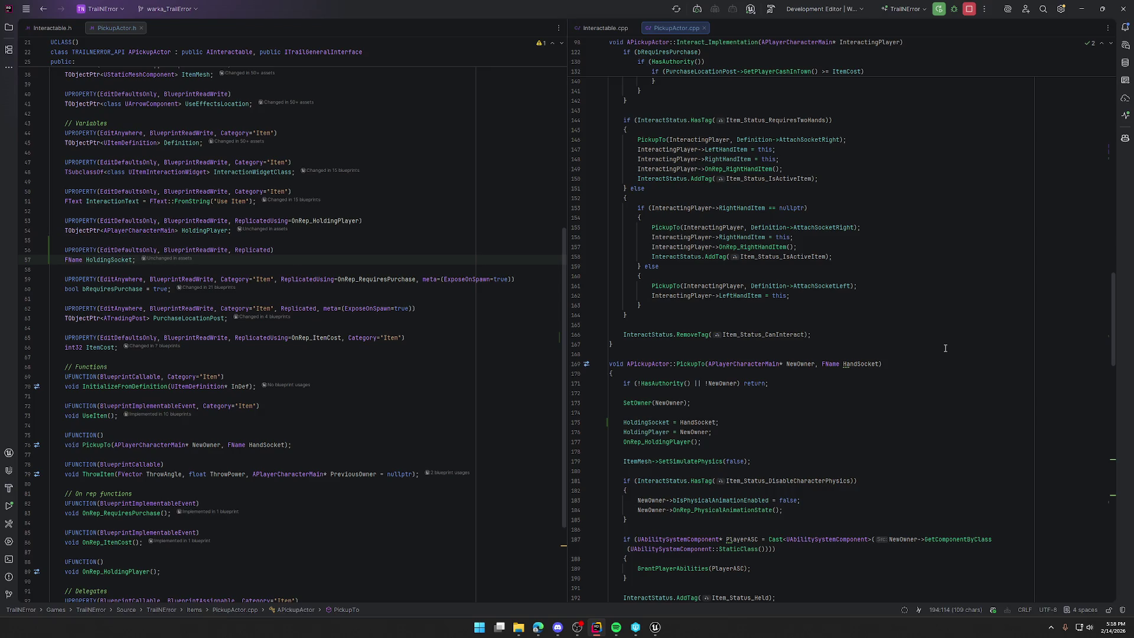
# Select the HoldingSocket = HandSocket statement in PickupTo.
pyautogui.scroll(-5, 944, 348)
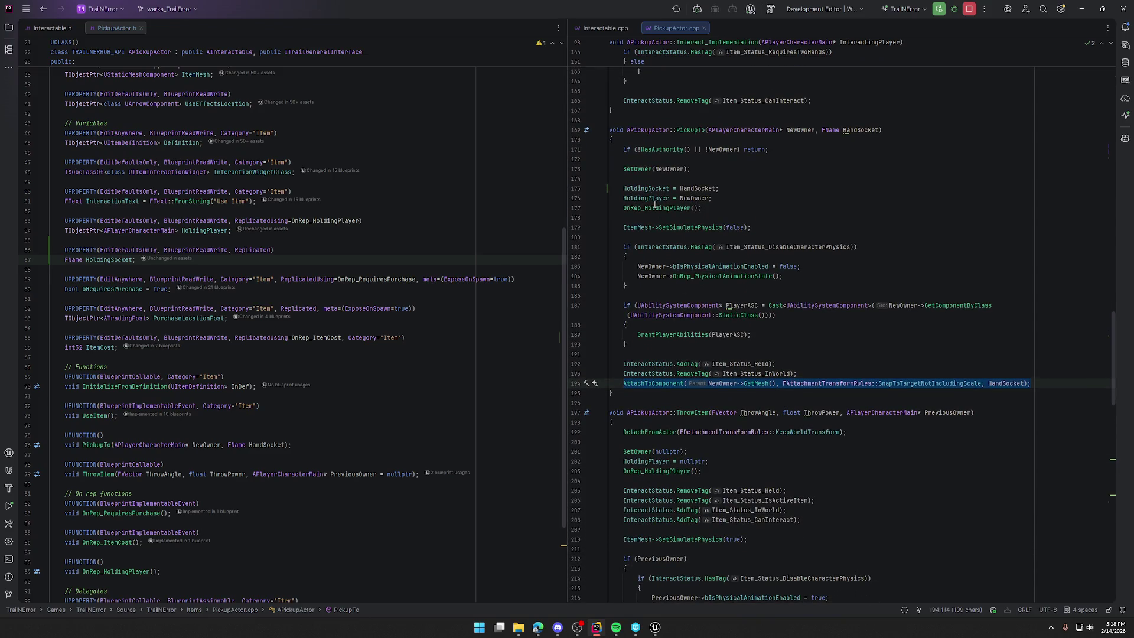
pyautogui.click(643, 189)
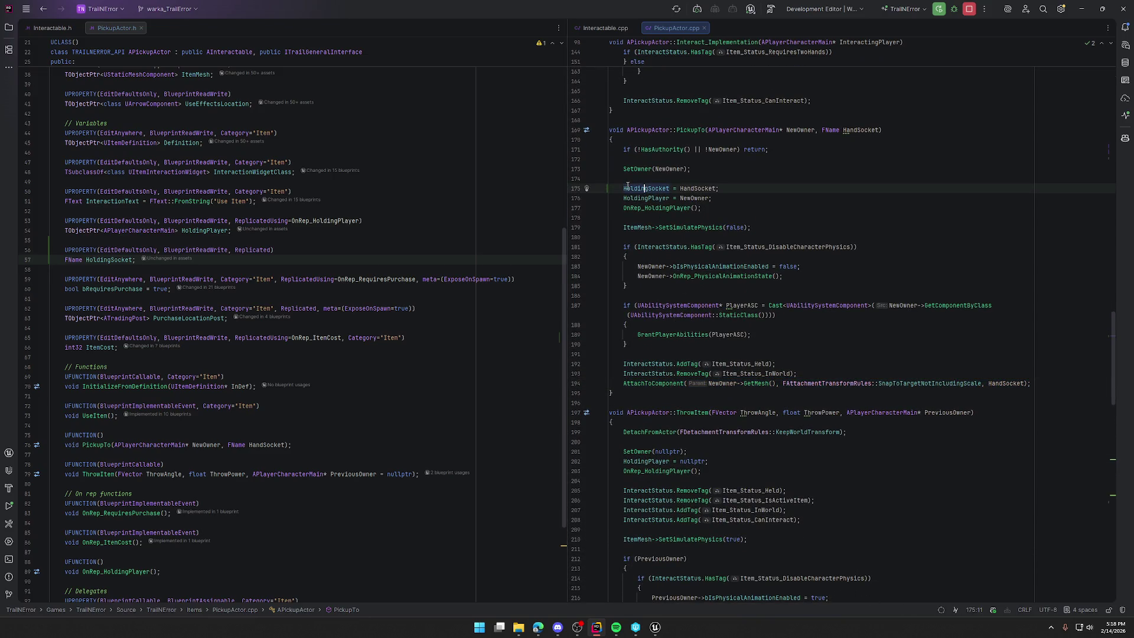
pyautogui.press('Home')
pyautogui.hotkey('shift', 'End')
pyautogui.scroll(-5, 816, 305)
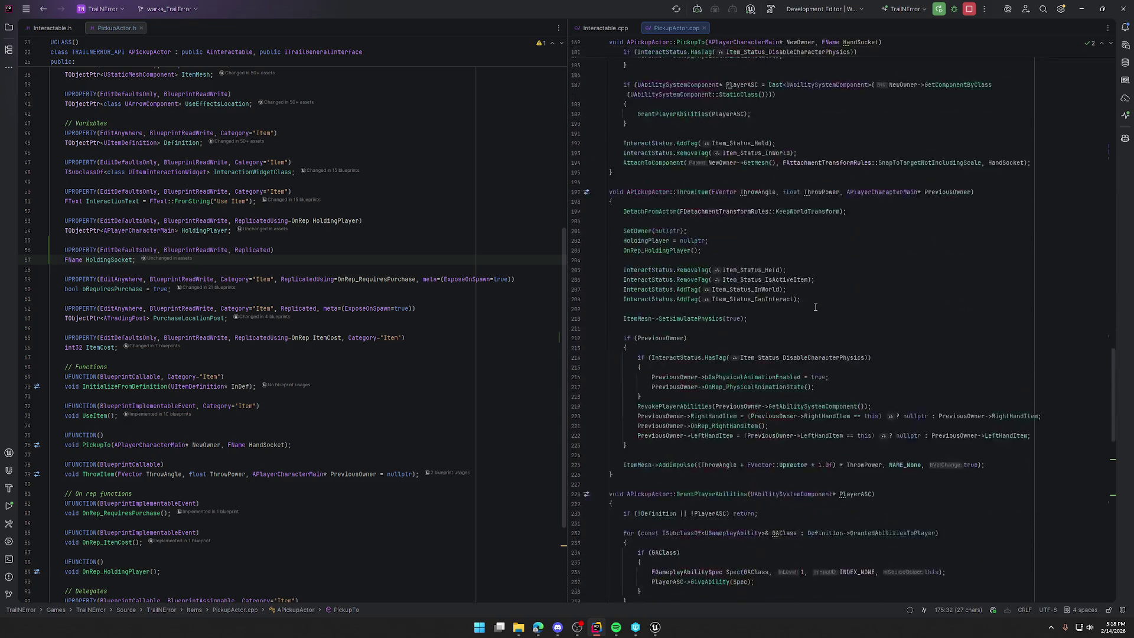
pyautogui.scroll(5, 652, 189)
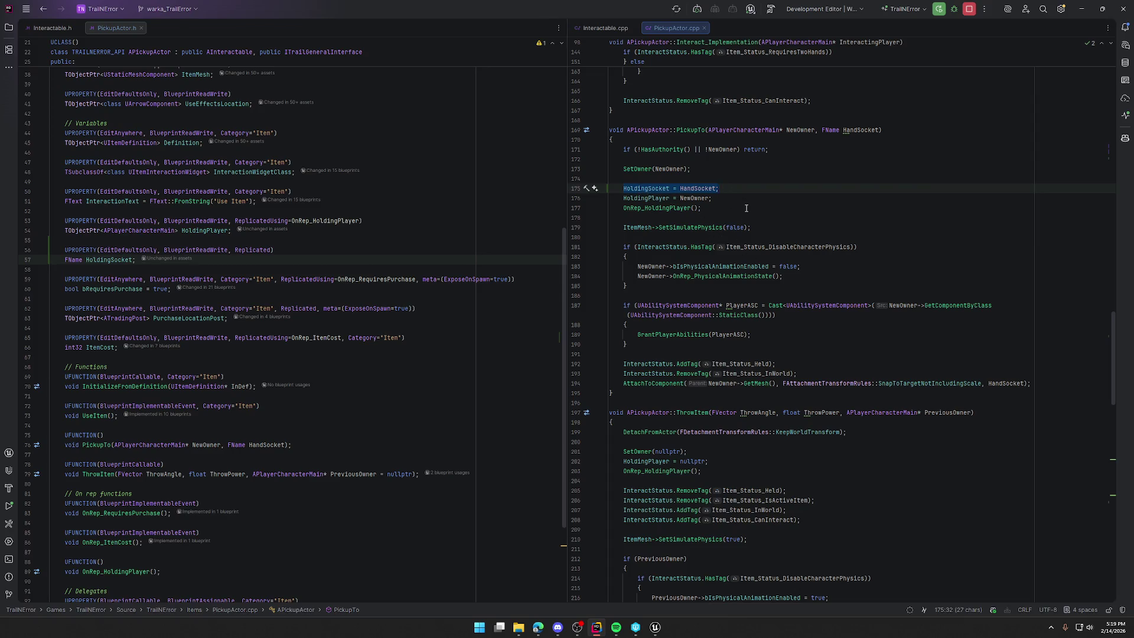
# Highlight the HoldingSocket name and all usages of OnRep_HoldingPlayer.
pyautogui.click(638, 197)
pyautogui.doubleClick(646, 188)
pyautogui.doubleClick(655, 208)
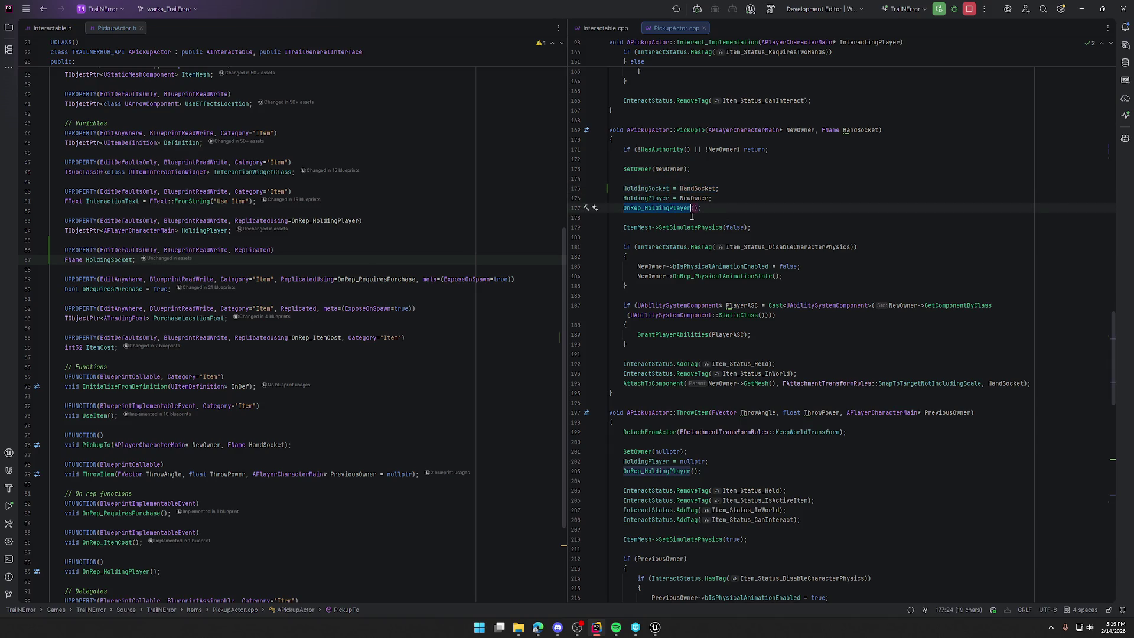
pyautogui.click(647, 188)
pyautogui.click(771, 215)
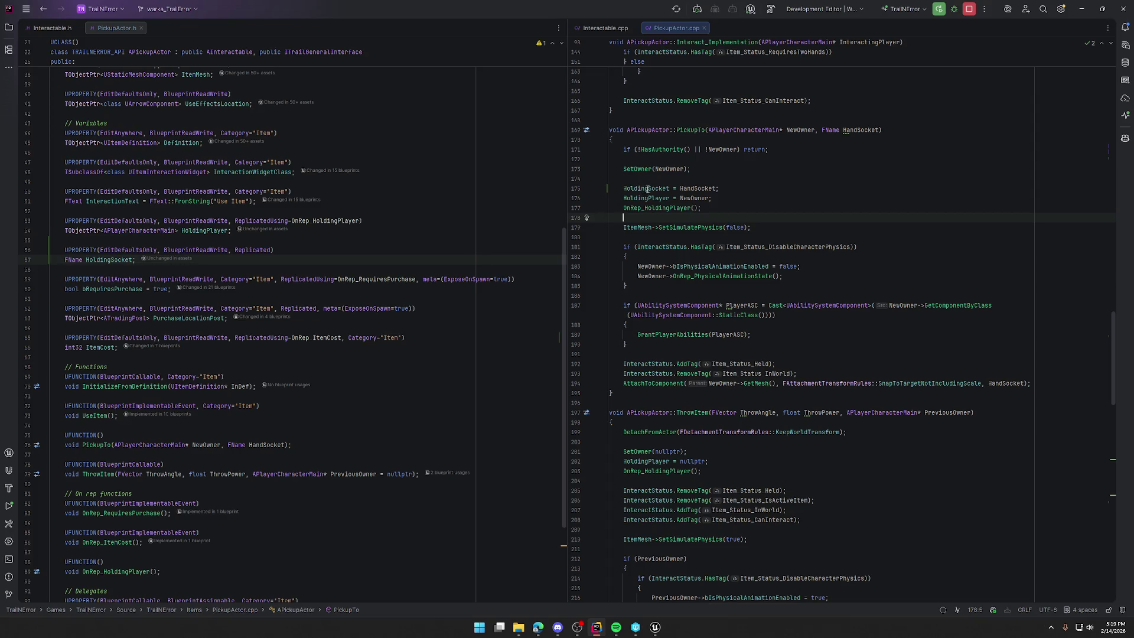
pyautogui.click(655, 208)
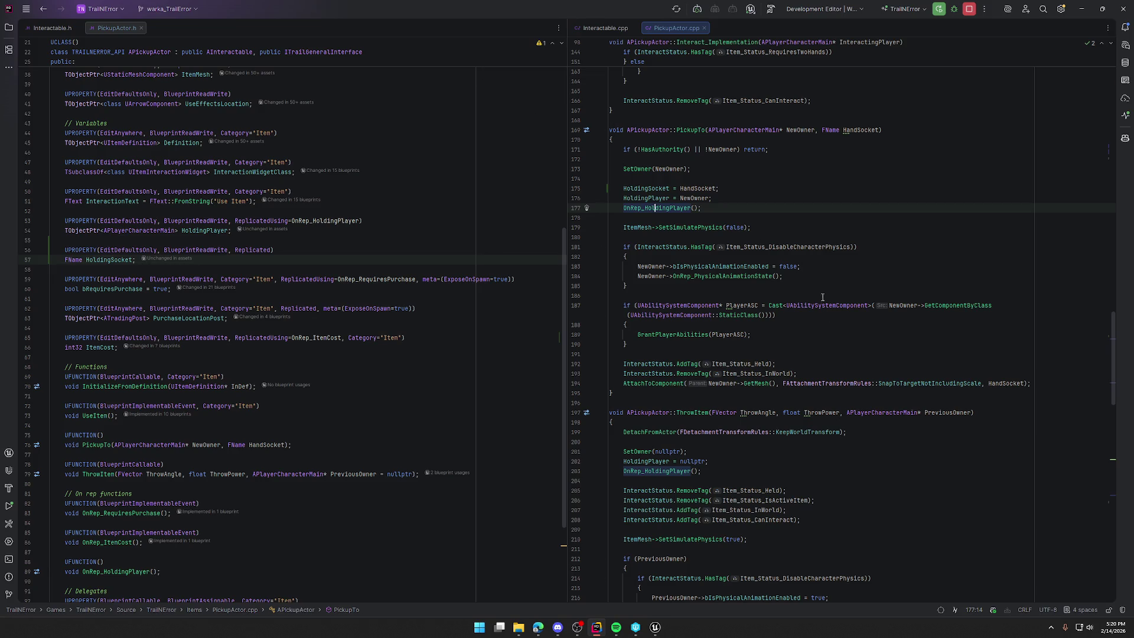
pyautogui.press('End')
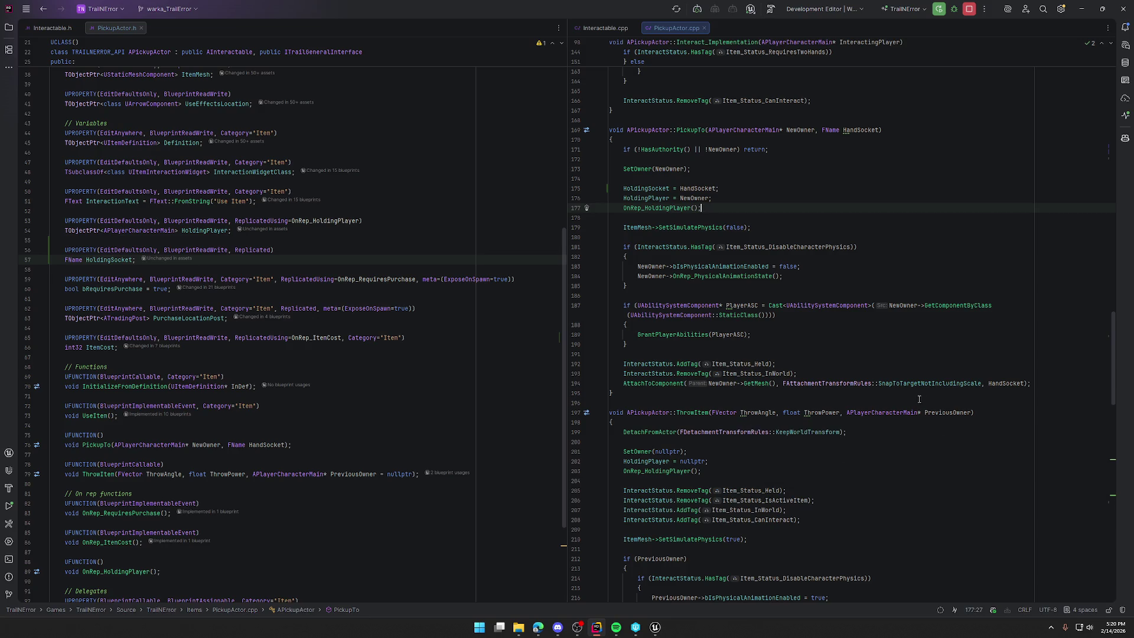
# Inspect the AttachToComponent call and scroll through the surrounding code.
pyautogui.moveTo(917, 379)
pyautogui.click(635, 384)
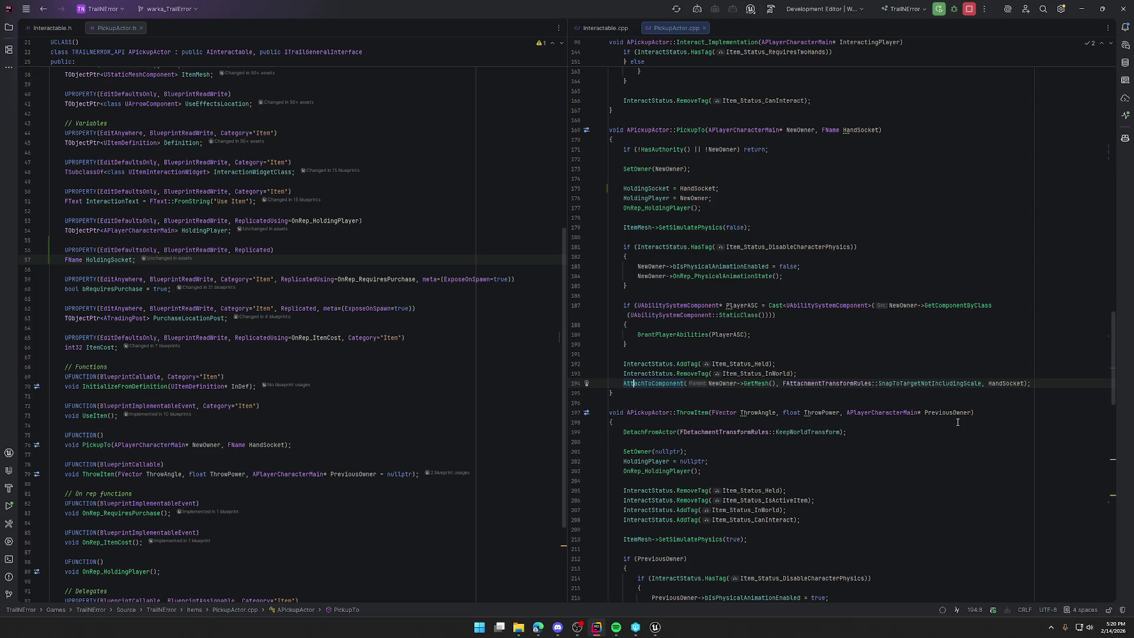
pyautogui.scroll(20, 783, 370)
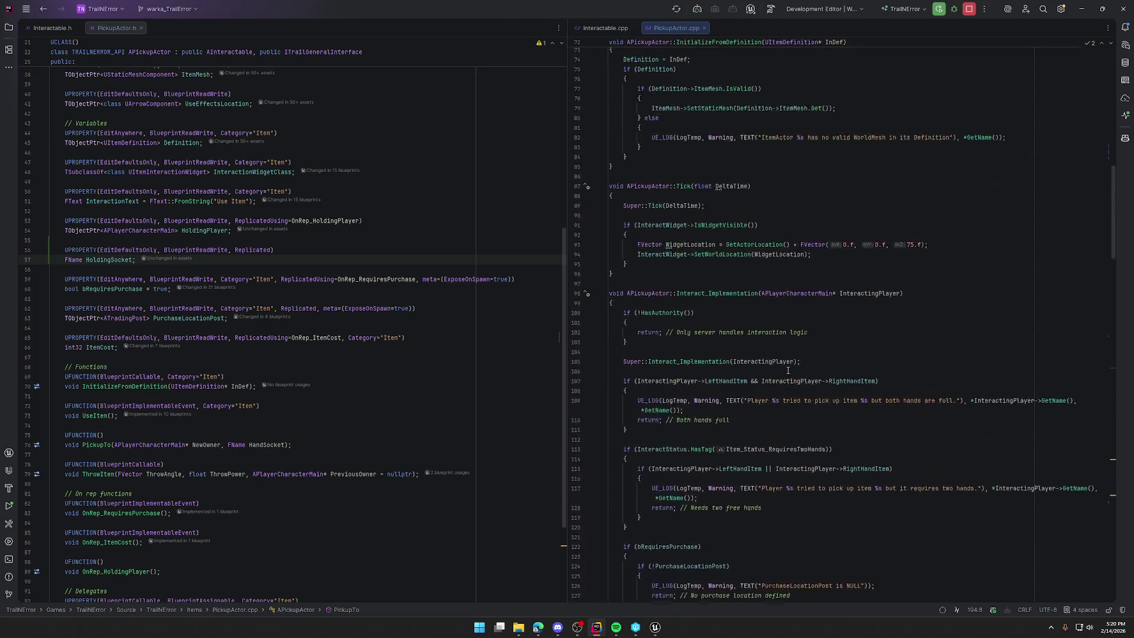
pyautogui.scroll(6, 789, 370)
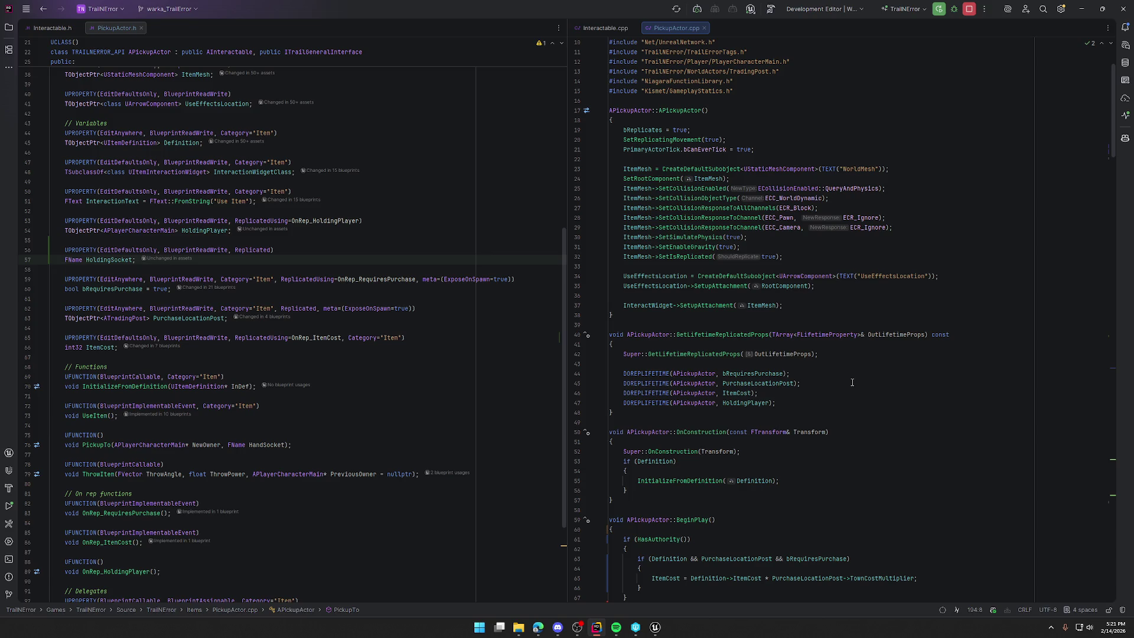
pyautogui.scroll(-15, 853, 382)
pyautogui.scroll(-6, 845, 393)
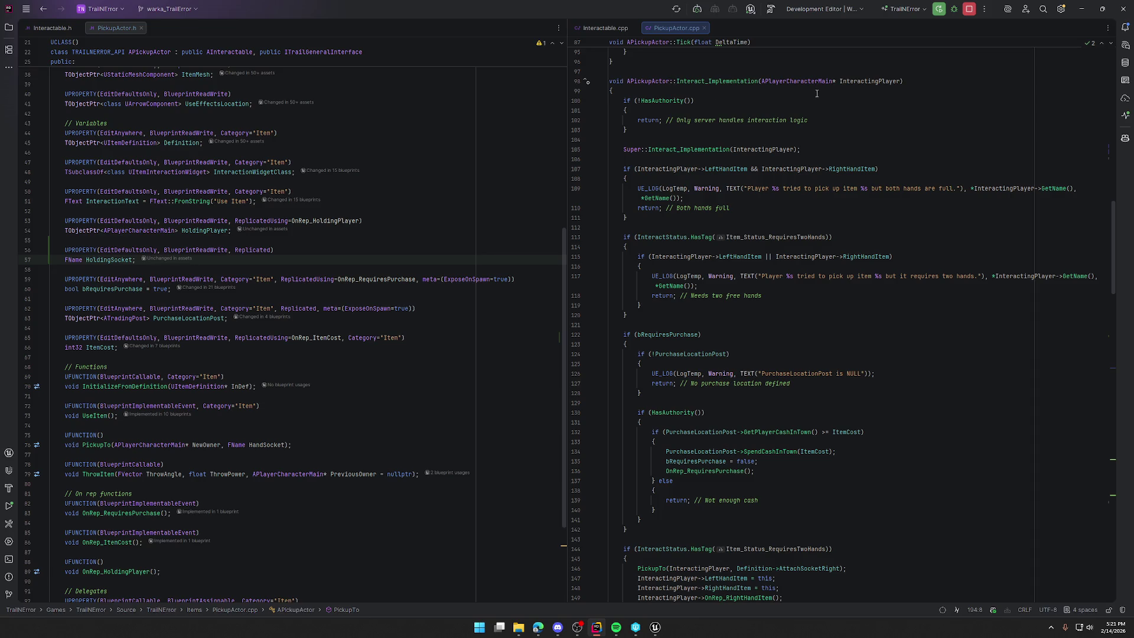
pyautogui.scroll(-4, 743, 276)
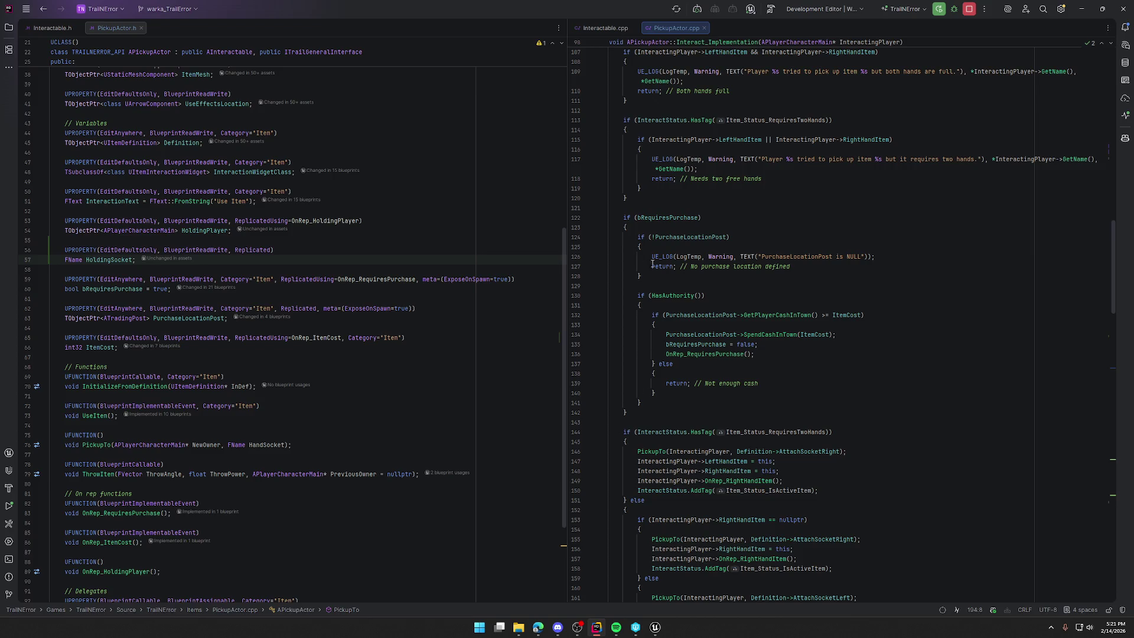
pyautogui.scroll(-5, 697, 402)
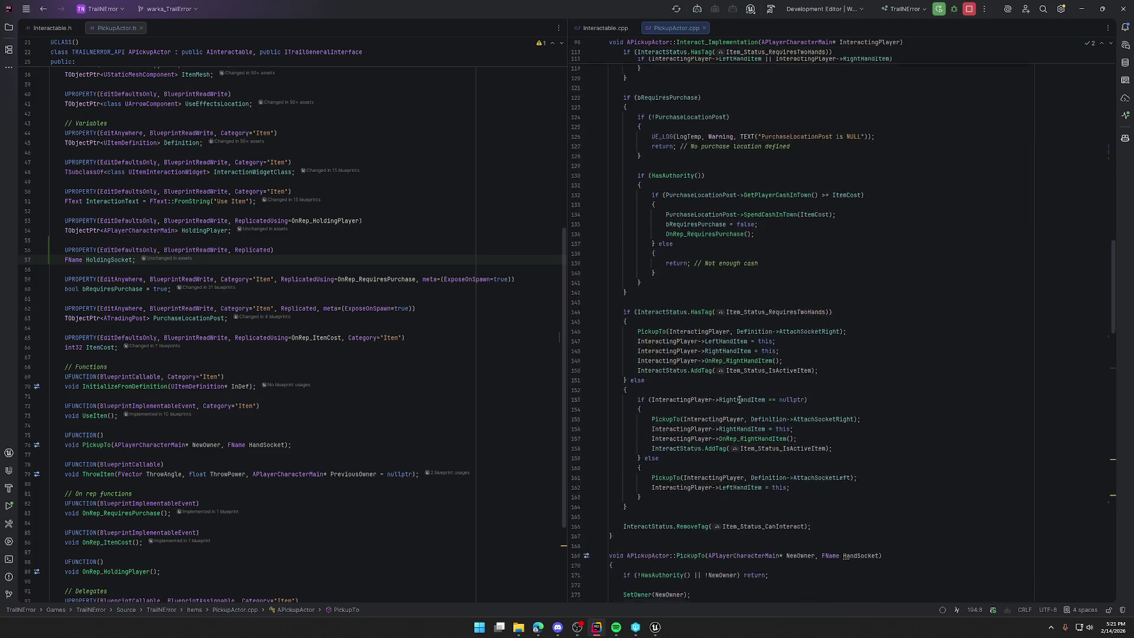
pyautogui.scroll(-1, 735, 286)
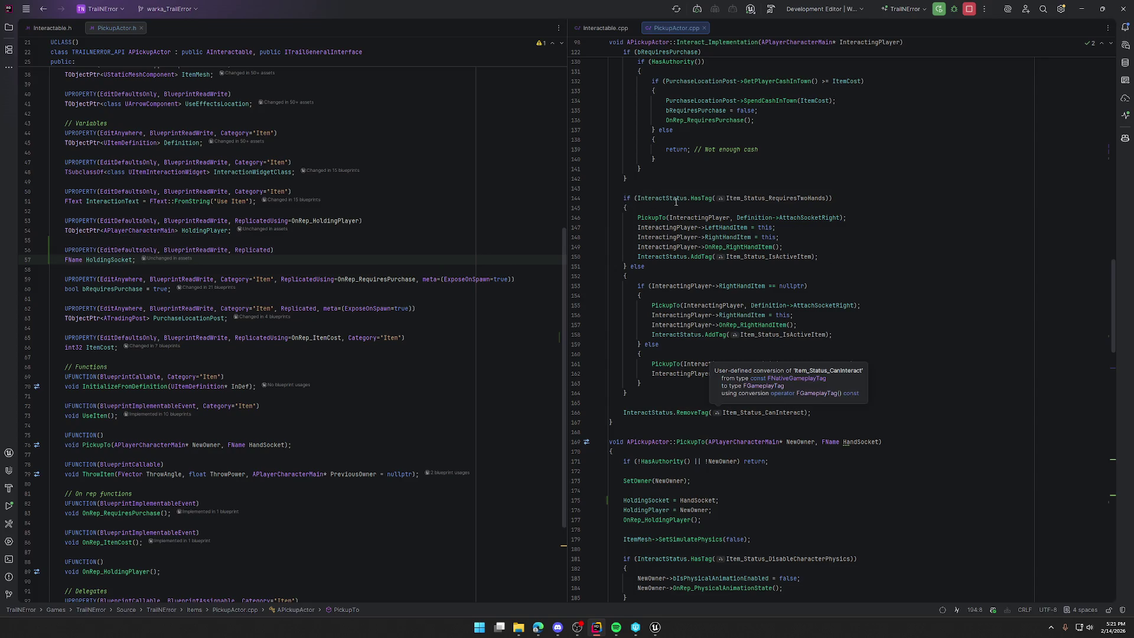
# Review Definition, AttachSocketRight/Left and the hand-item assignments on lines 146–149.
pyautogui.click(843, 198)
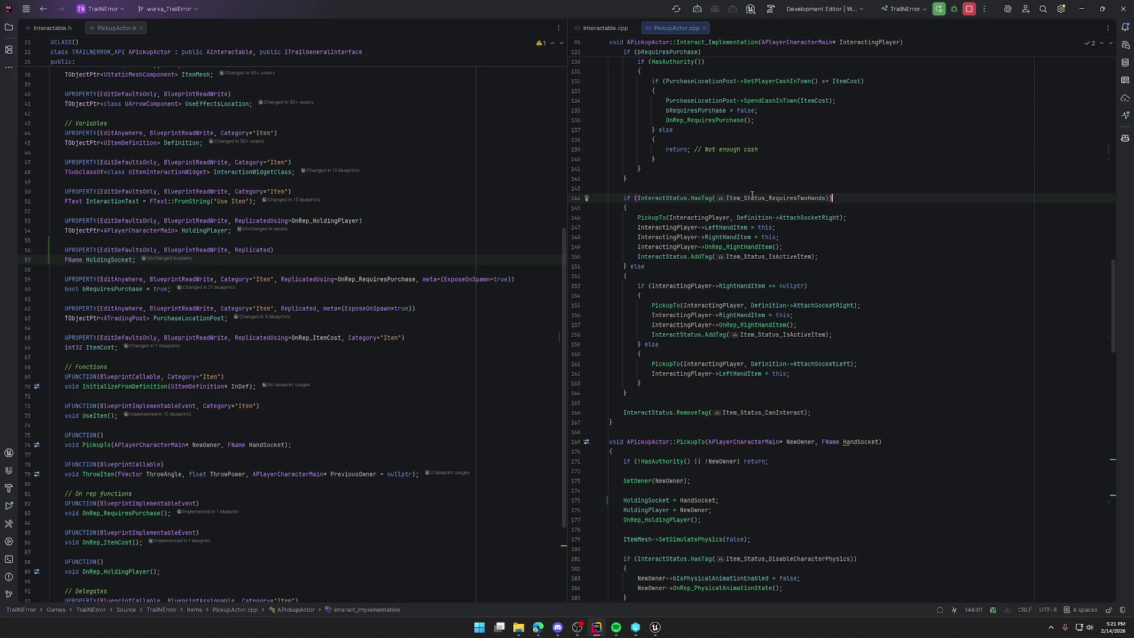
pyautogui.click(736, 218)
pyautogui.keyDown('shift'); pyautogui.click(774, 218); pyautogui.keyUp('shift')
pyautogui.press('End')
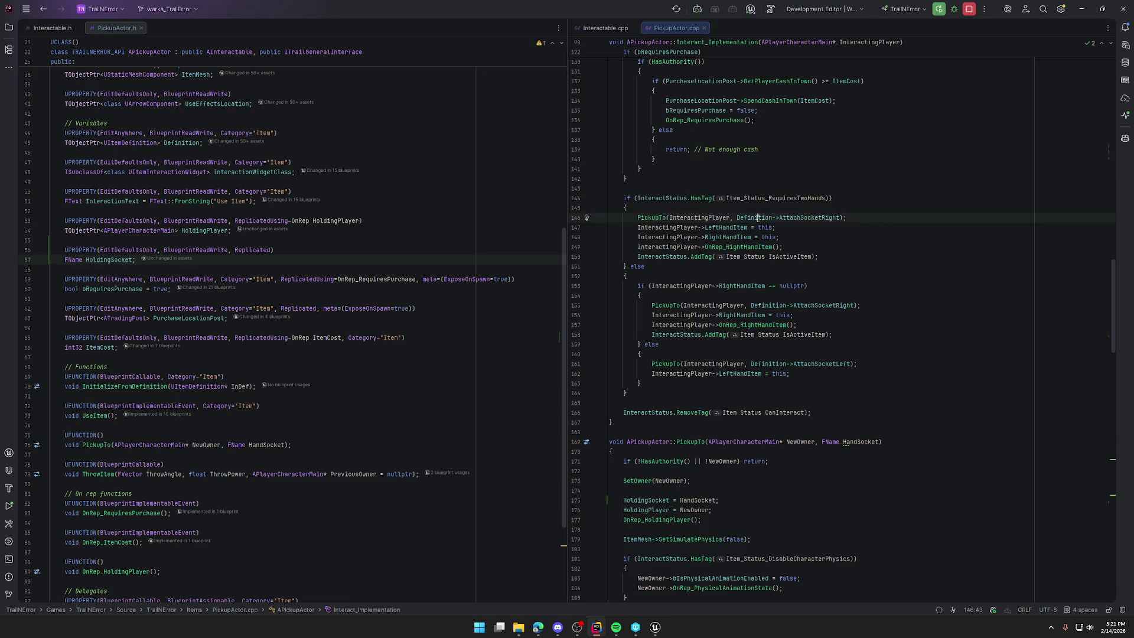
pyautogui.click(811, 217)
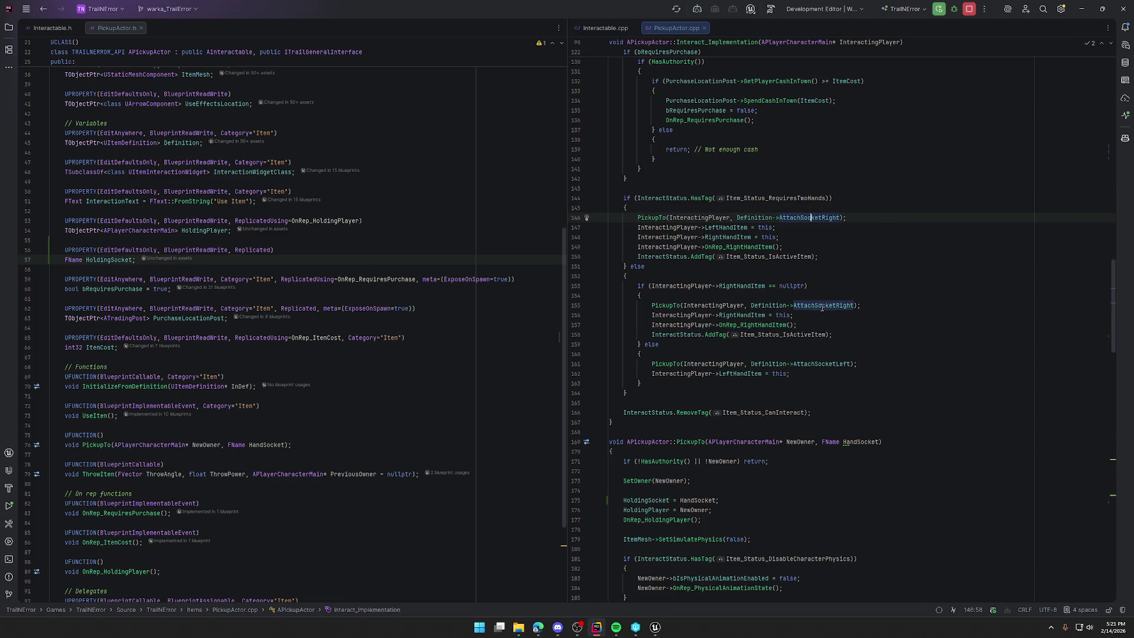
pyautogui.click(821, 364)
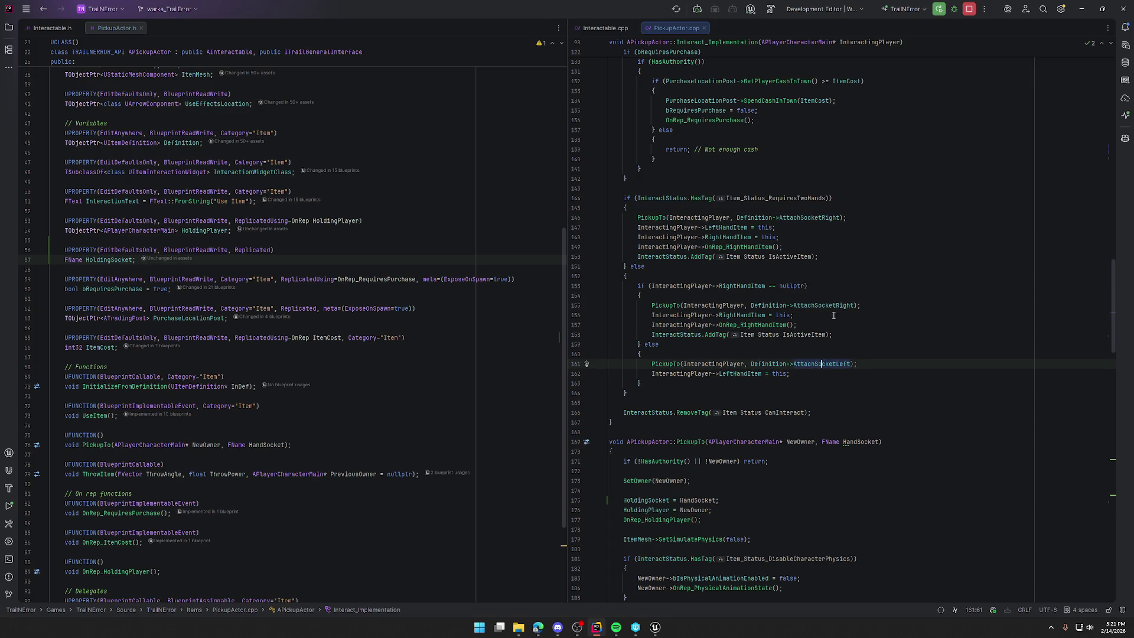
pyautogui.click(793, 228)
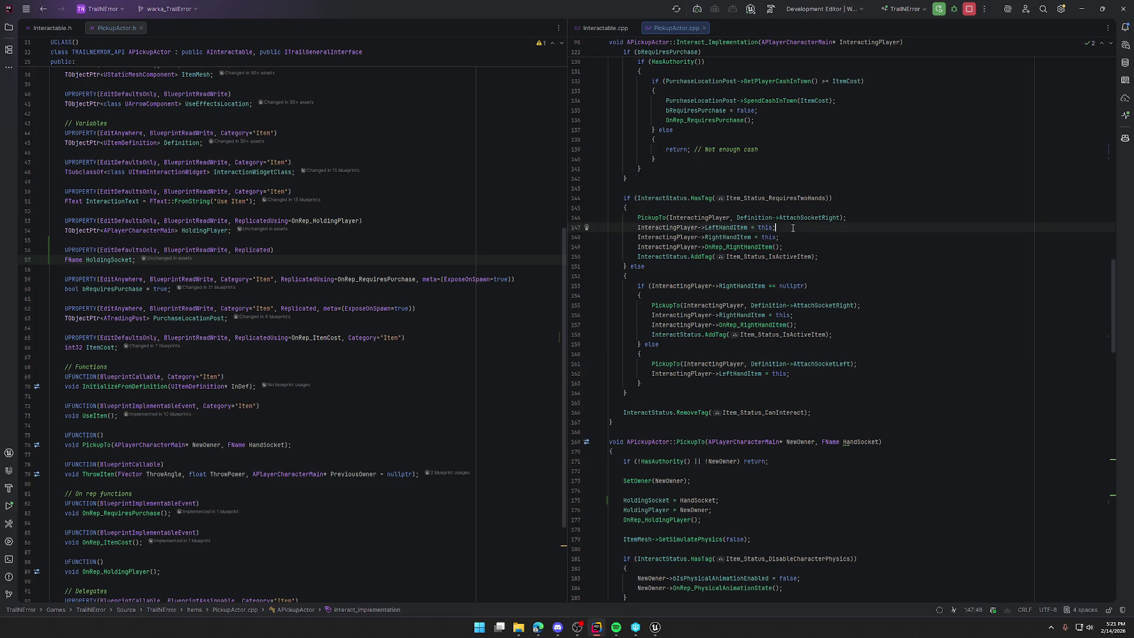
pyautogui.click(640, 218)
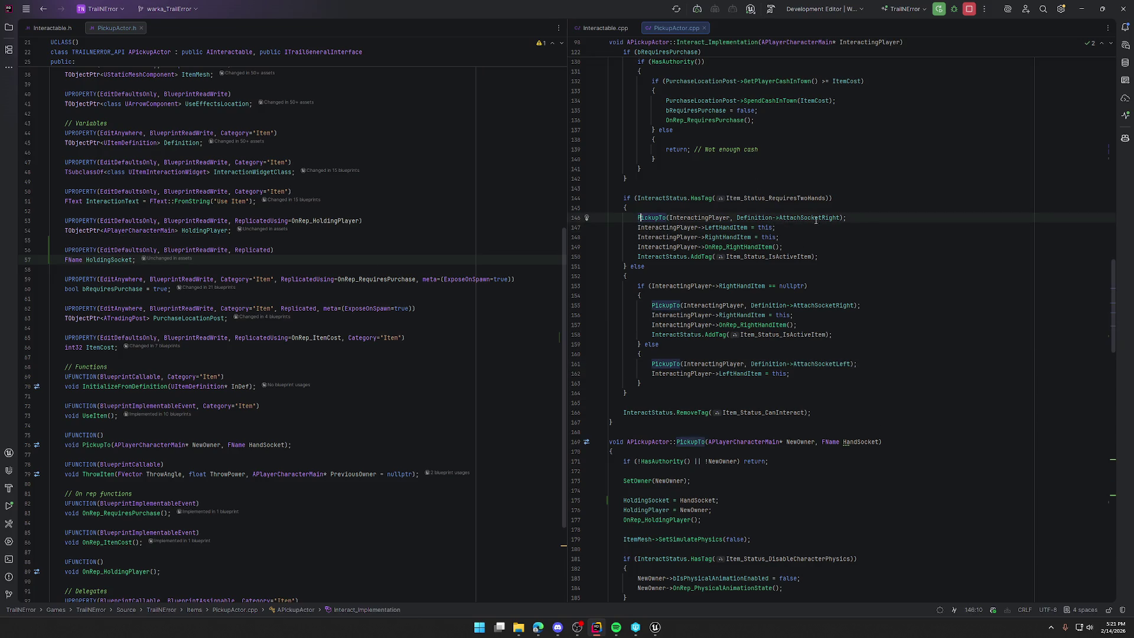
pyautogui.click(802, 237)
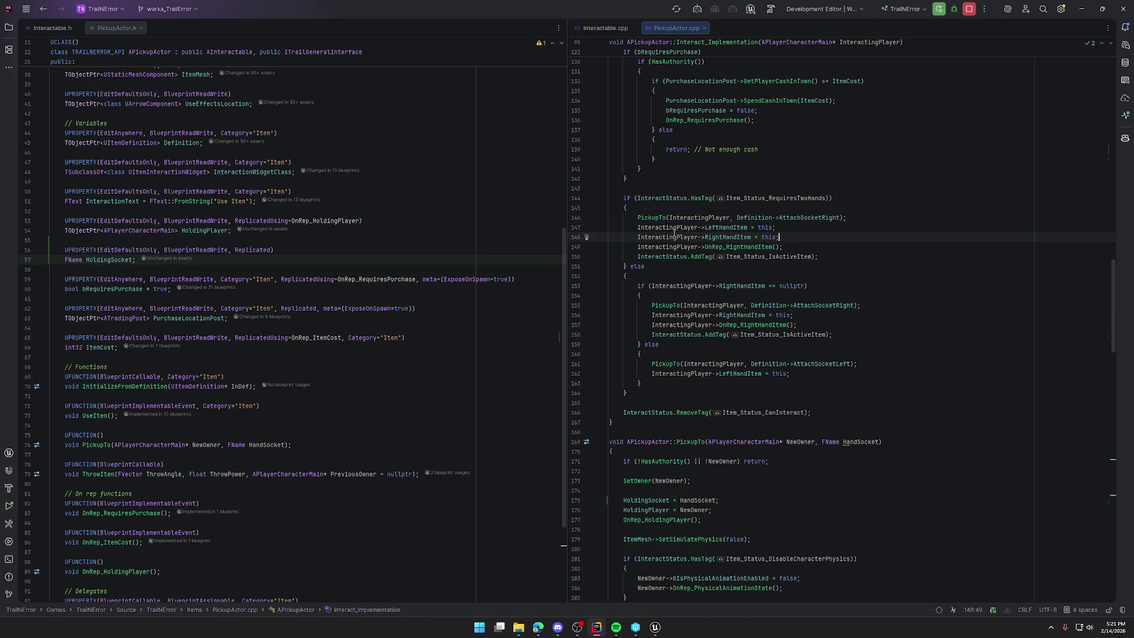
pyautogui.moveTo(637, 227); pyautogui.dragTo(804, 246)
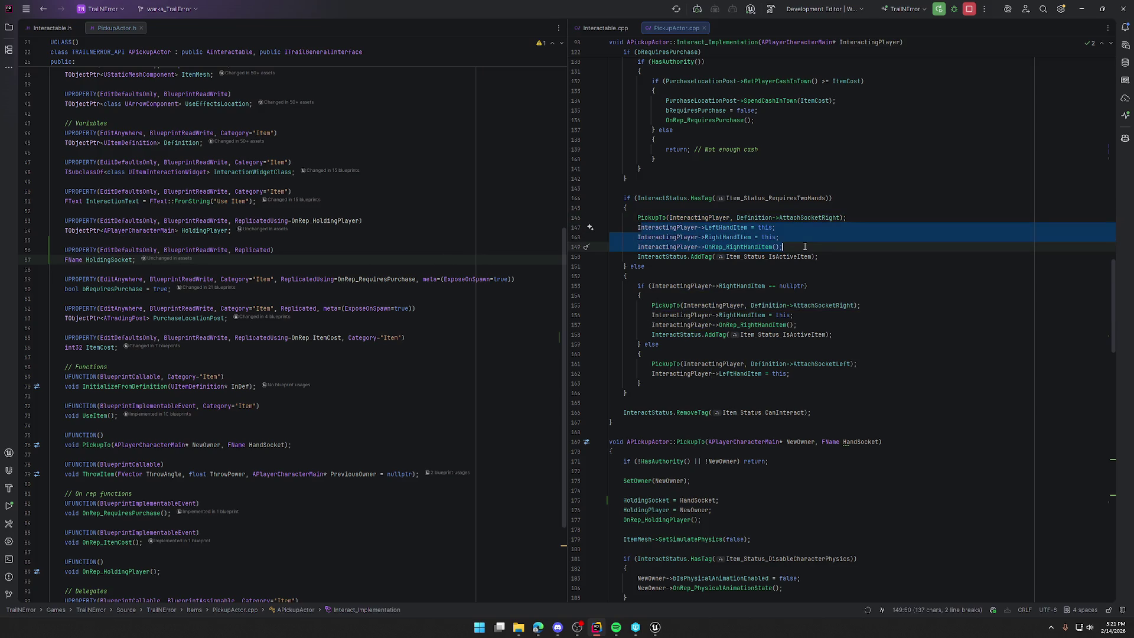
pyautogui.click(855, 253)
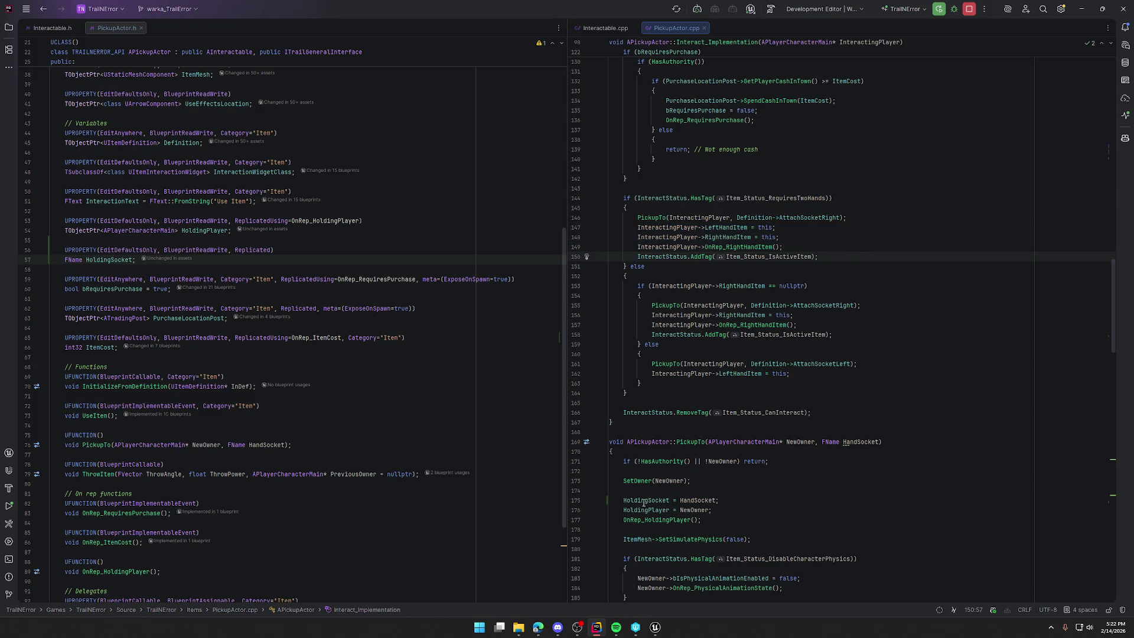
# Jump from the PickupTo call on line 146 to its definition with Ctrl+B.
pyautogui.click(638, 217)
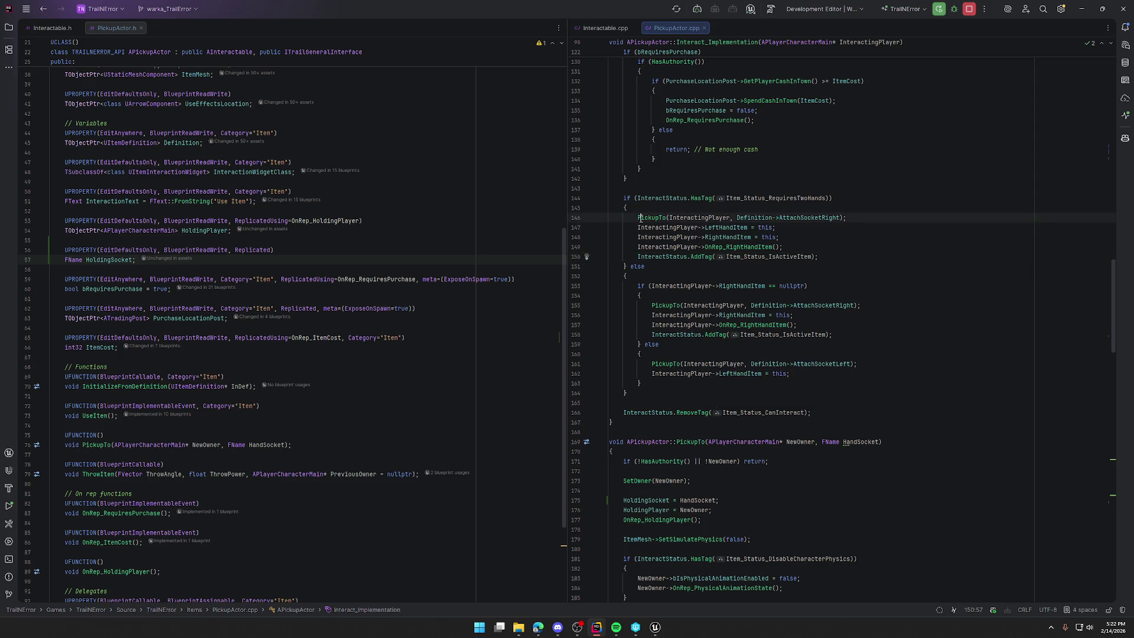
pyautogui.moveTo(700, 216)
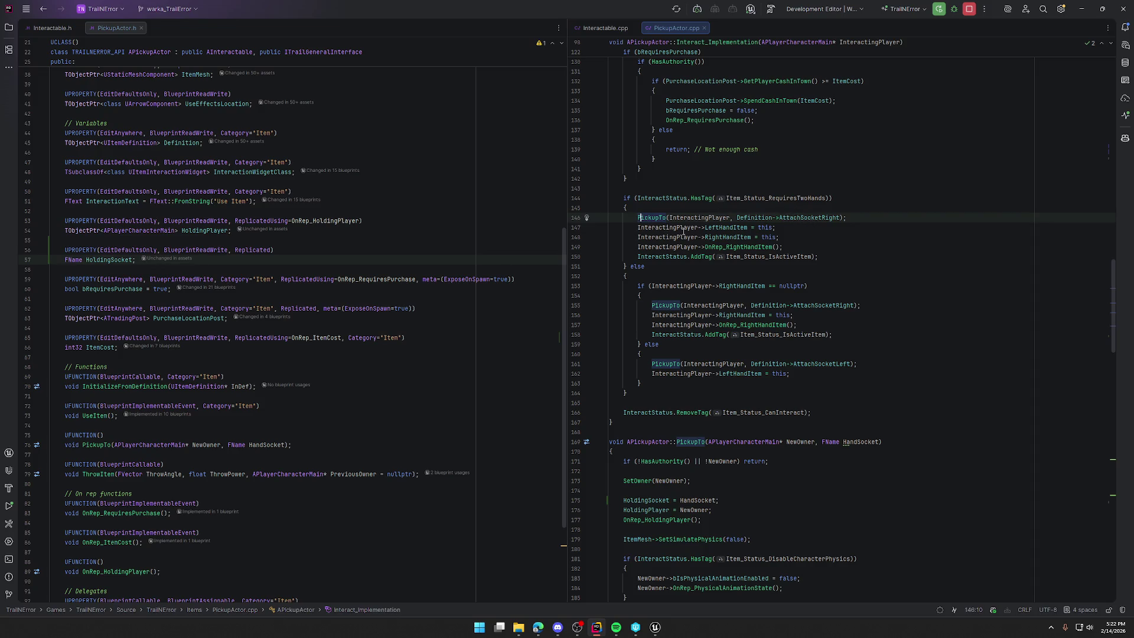
pyautogui.hotkey('ctrl', 'b')
pyautogui.scroll(-10, 820, 357)
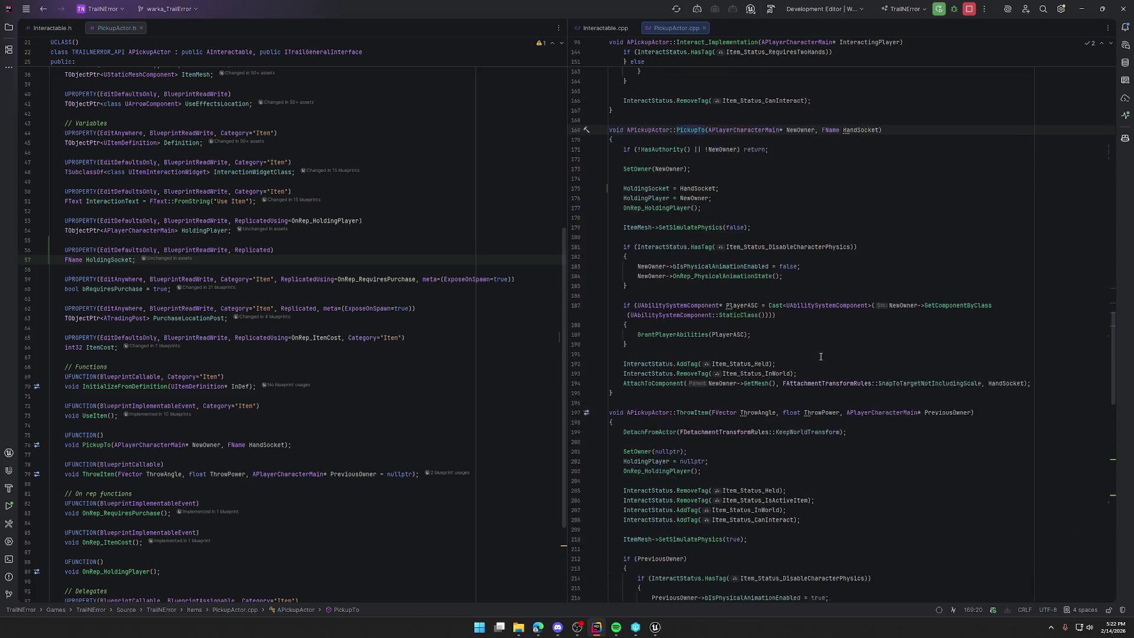
# Select PickupTo's holding-state assignments and jump to the OnRep_HoldingPlayer definition with F12.
pyautogui.scroll(1, 788, 252)
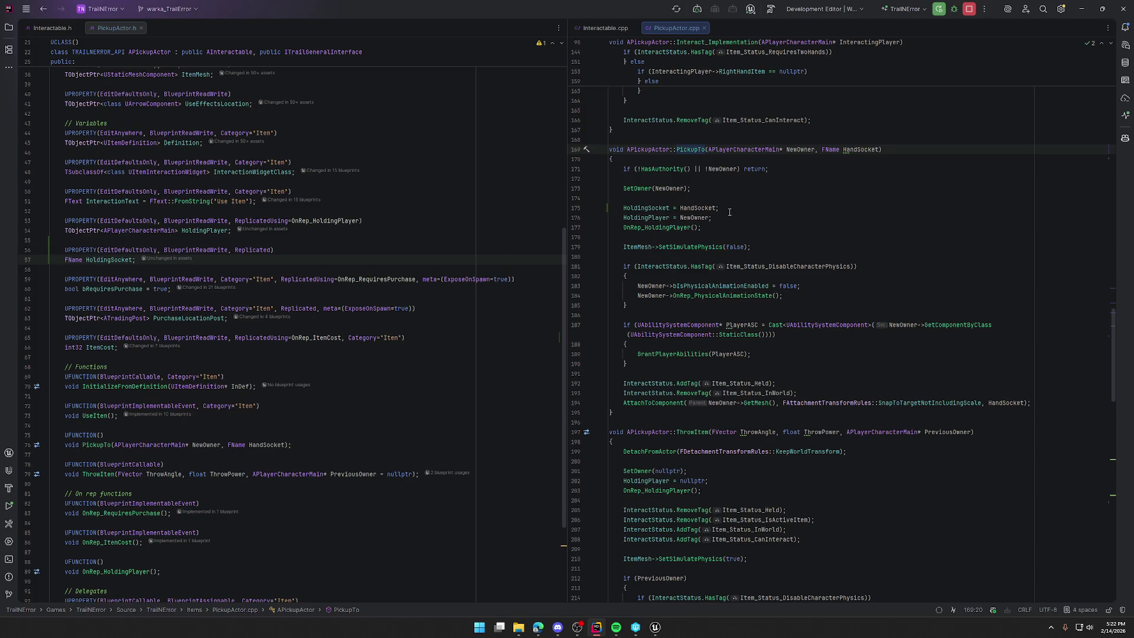
pyautogui.moveTo(719, 208)
pyautogui.mouseDown()
pyautogui.moveTo(619, 208)
pyautogui.moveTo(724, 223)
pyautogui.mouseUp()
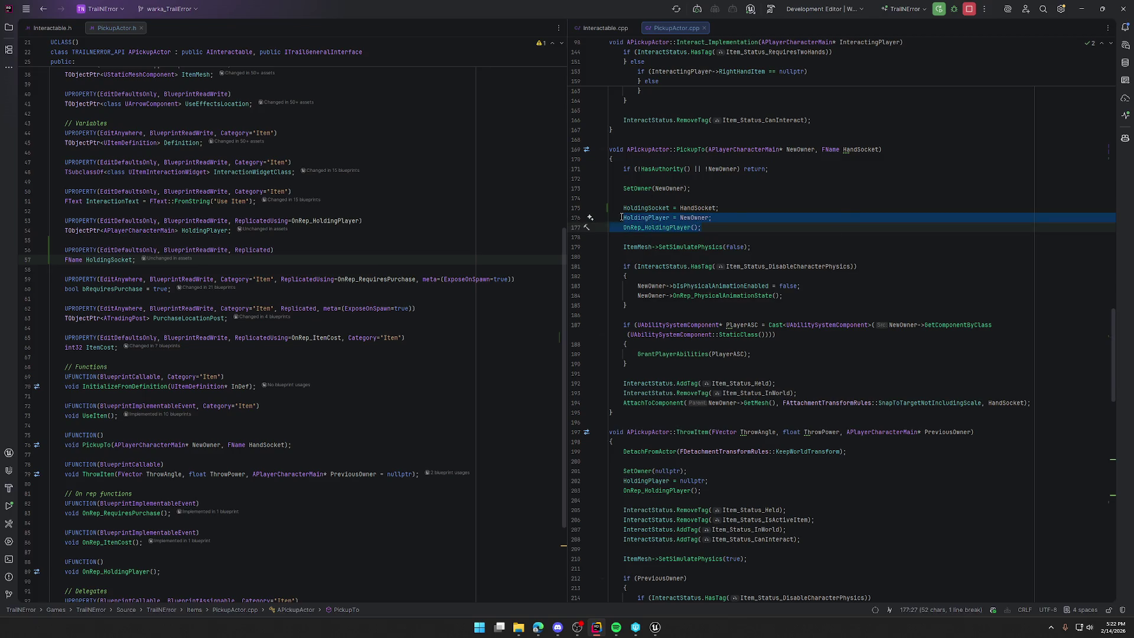
pyautogui.click(644, 227)
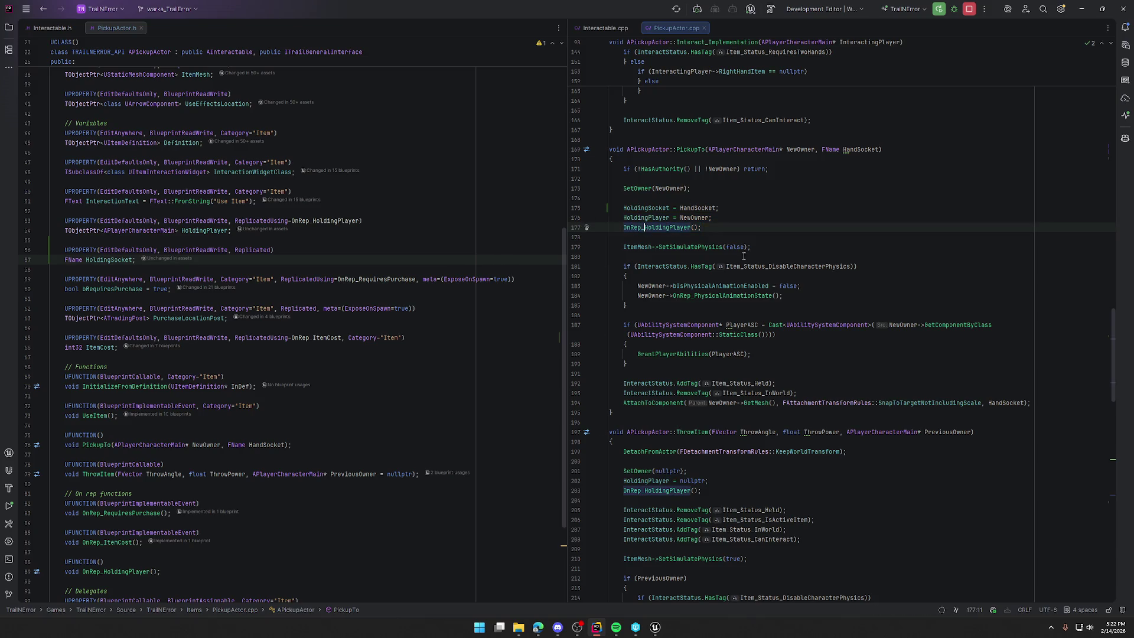
pyautogui.press('F12')
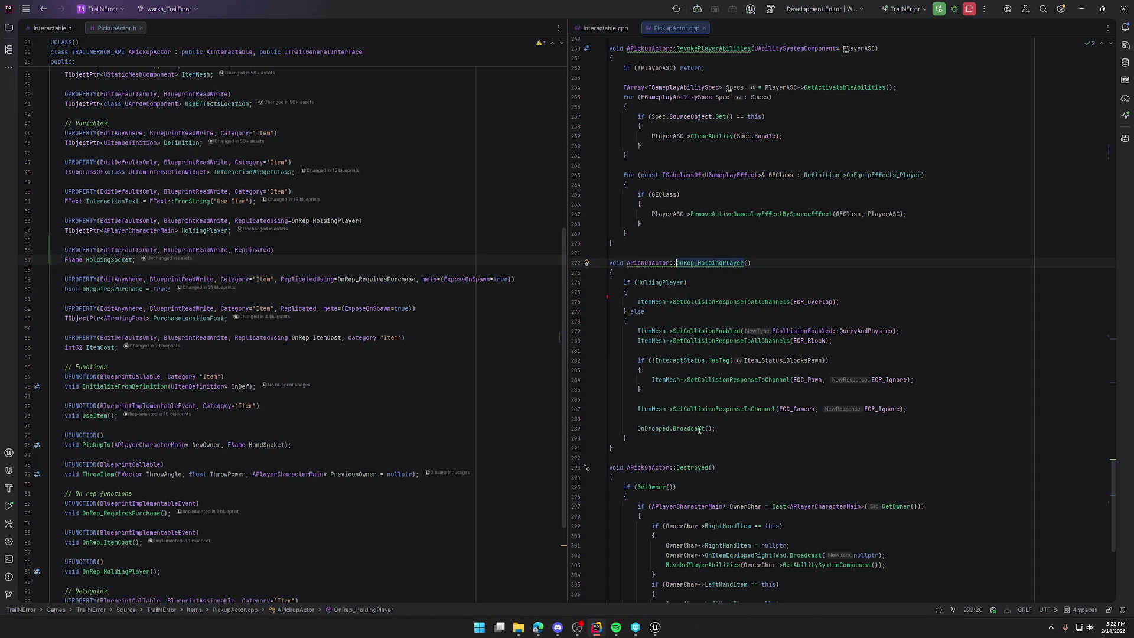
# Return to PickupTo and select ItemMesh->SetSimulatePhysics(false); on line 179.
pyautogui.scroll(20, 772, 385)
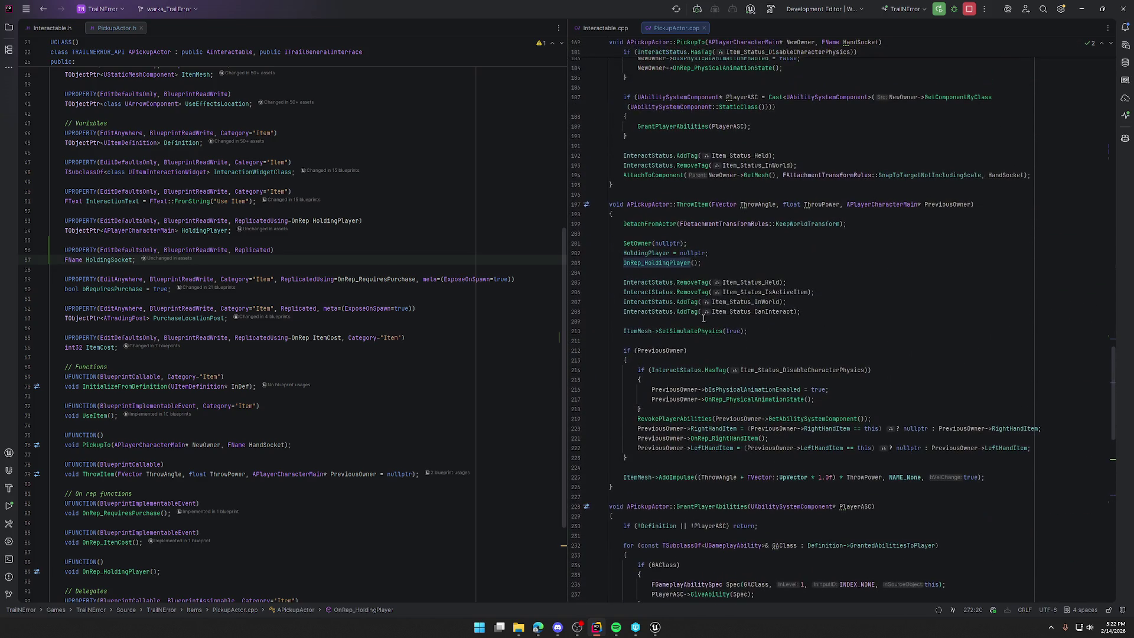
pyautogui.scroll(4, 687, 241)
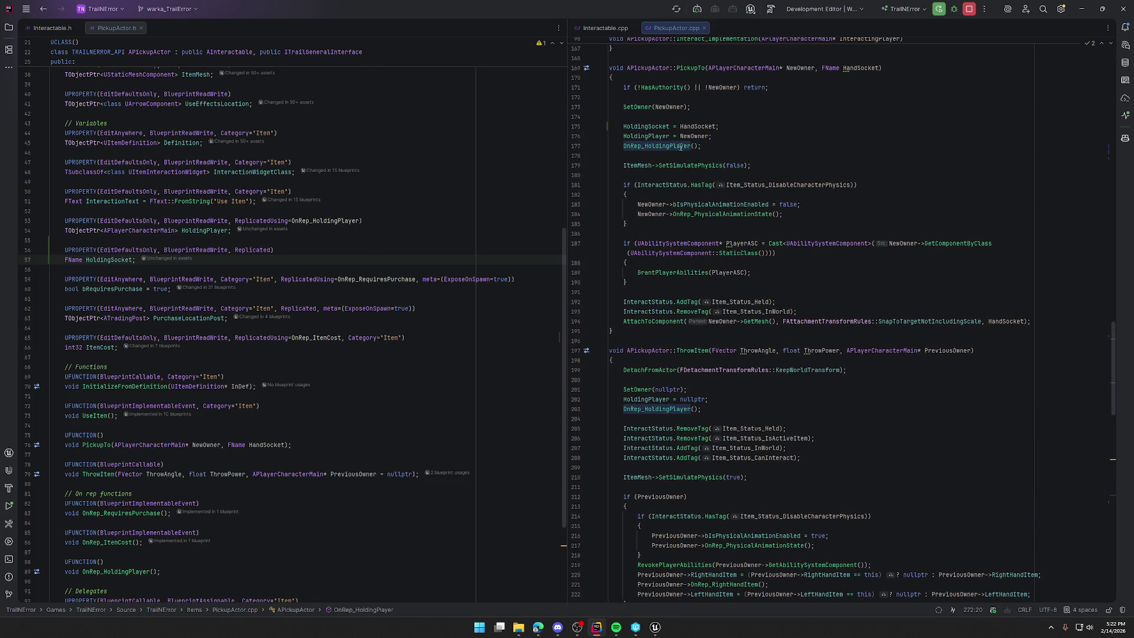
pyautogui.scroll(3, 644, 250)
pyautogui.click(620, 255)
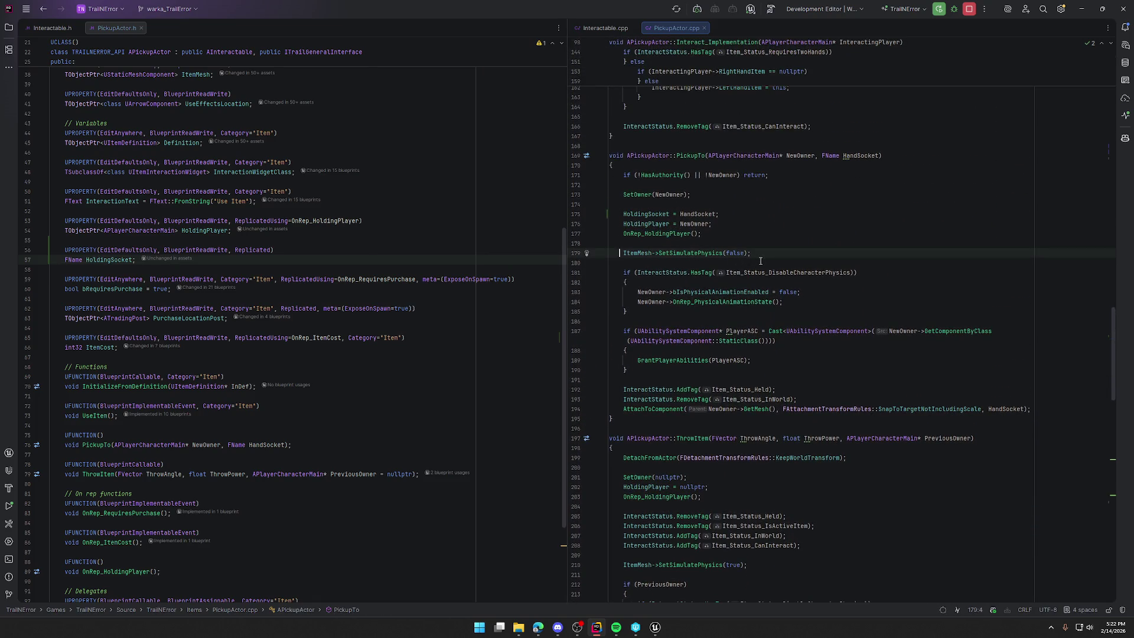
pyautogui.click(758, 251)
pyautogui.hotkey('shift', 'Home')
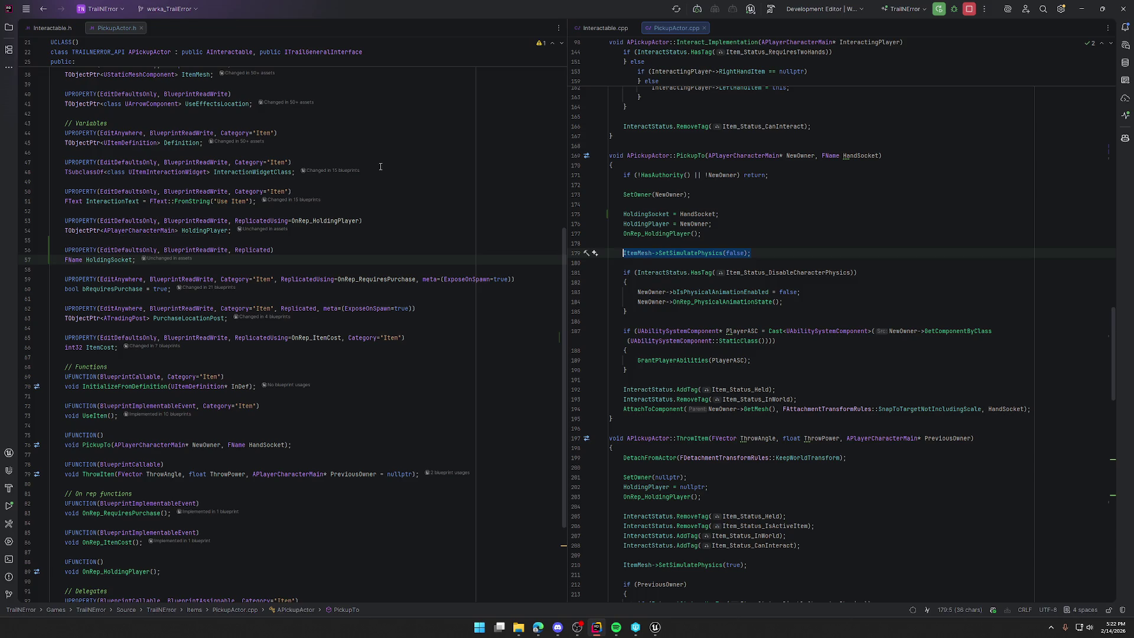
# Comment out SetSimulatePhysics(false) on line 179 and the HoldingSocket assignment on line 175.
pyautogui.click(761, 254)
pyautogui.keyDown('shift'); pyautogui.click(625, 254); pyautogui.keyUp('shift')
pyautogui.press('Left')
pyautogui.write('//')
pyautogui.click(623, 214)
pyautogui.write('//')
# Comment out the SetSimulatePhysics call on line 210 in ThrowItem.
pyautogui.scroll(-2, 673, 250)
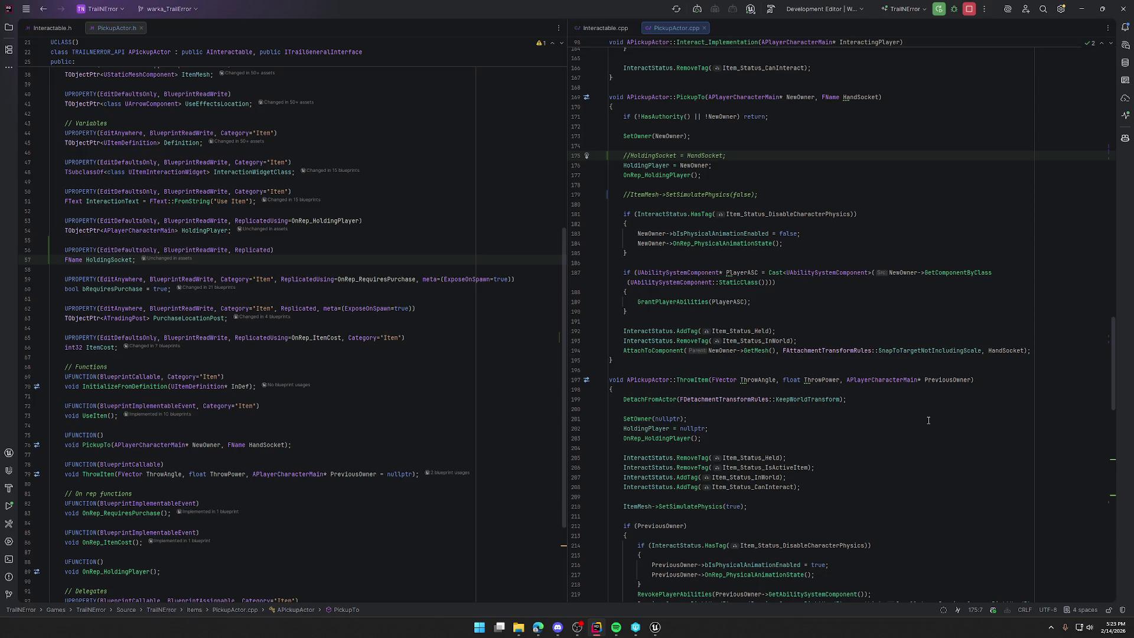
pyautogui.doubleClick(685, 195)
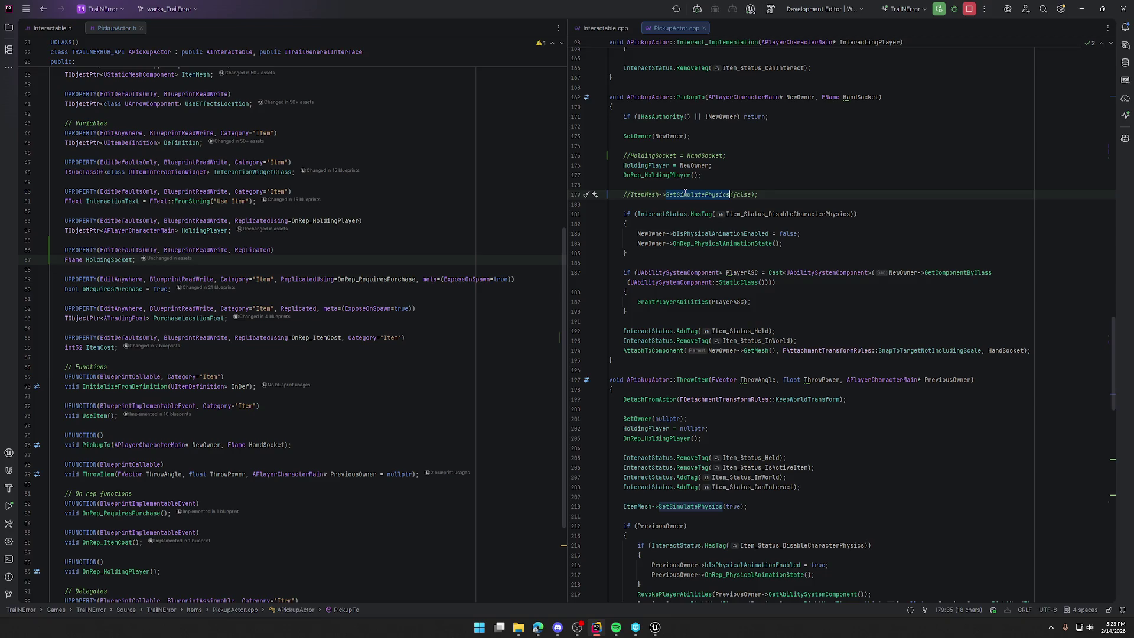
pyautogui.scroll(-8, 653, 300)
pyautogui.click(624, 272)
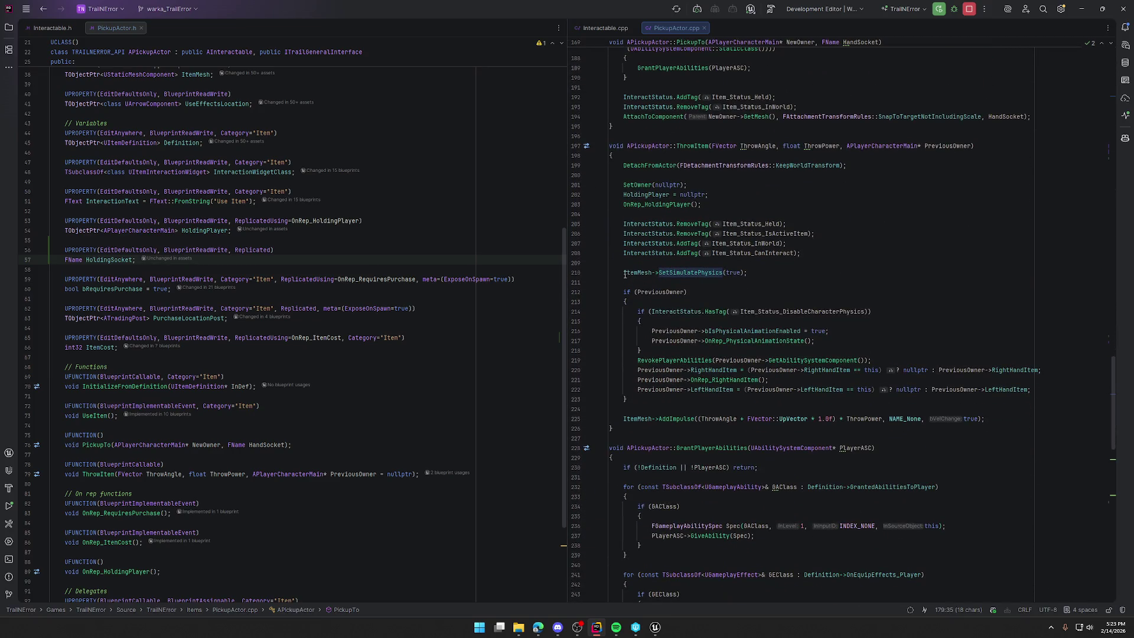
pyautogui.write('//')
# Check the SetSimulatePhysics matches with Ctrl+F, then run Live Coding in Unreal via Ctrl+Alt+F11.
pyautogui.doubleClick(701, 272)
pyautogui.hotkey('ctrl', 'f')
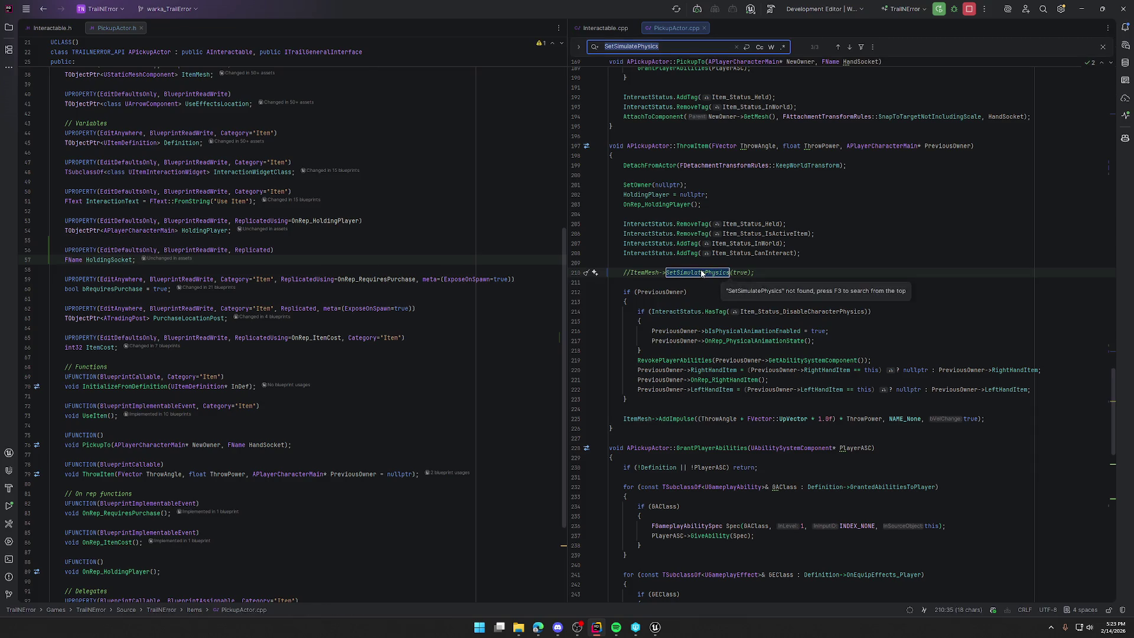
pyautogui.press('Return')
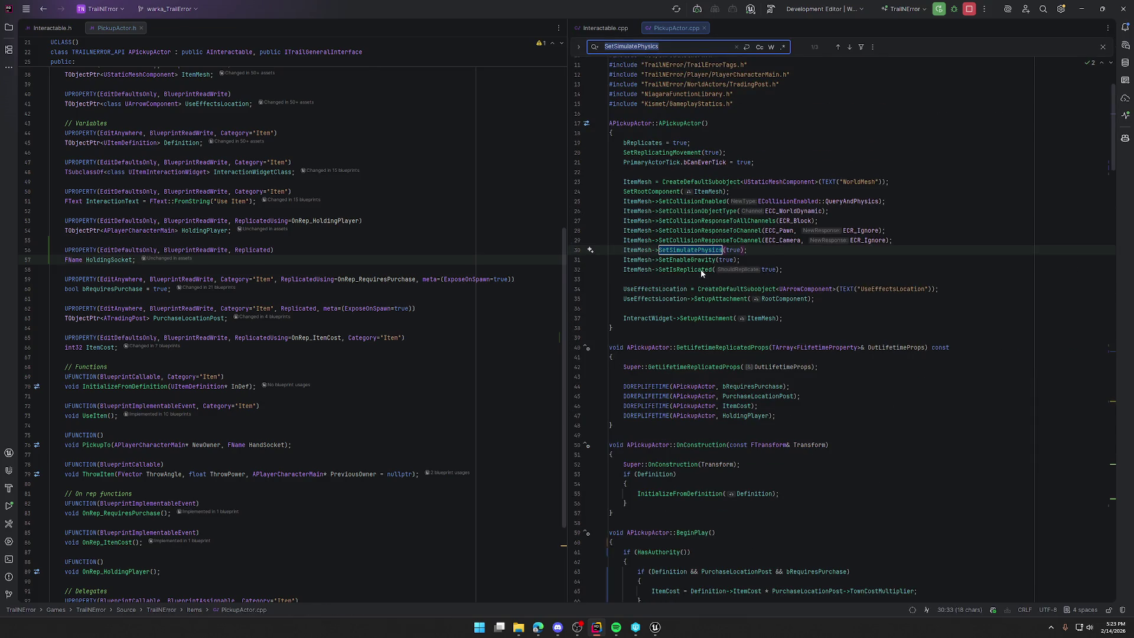
pyautogui.press('Return')
pyautogui.press('Return')
pyautogui.press('Escape')
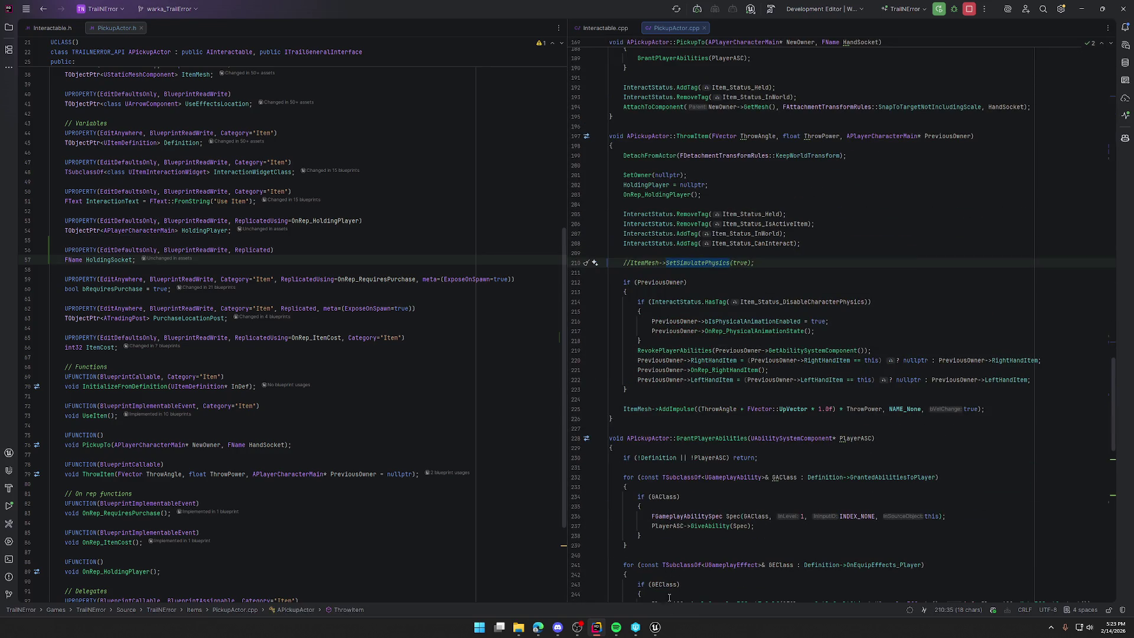
pyautogui.click(655, 627)
pyautogui.hotkey('ctrl', 'alt', 'F11')
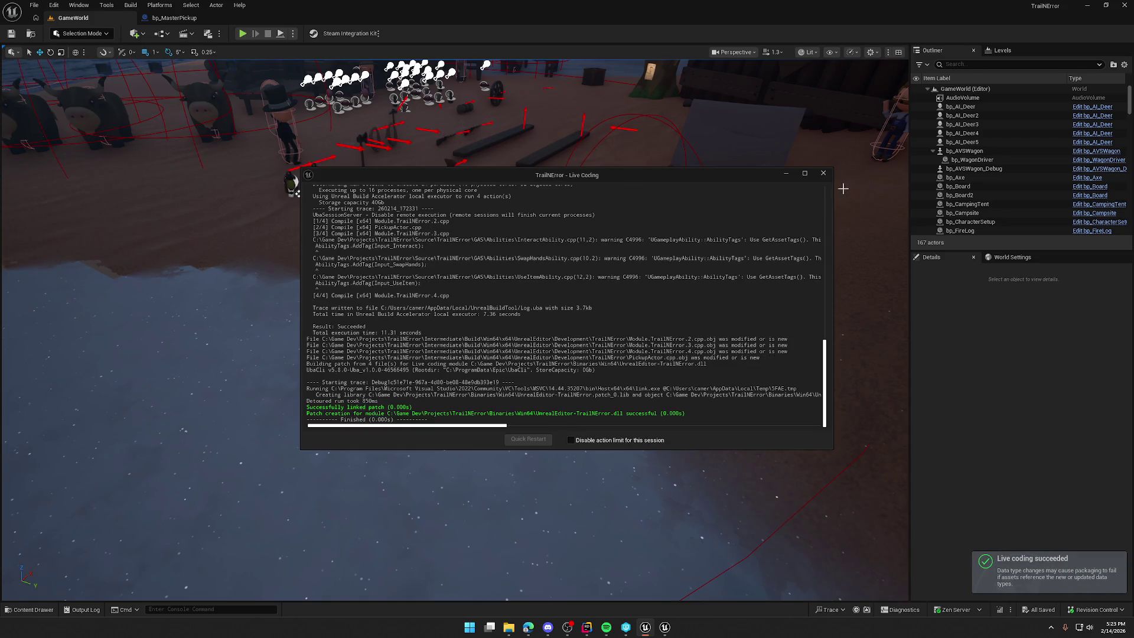
# Close Live Coding, start Play, open UI_GameHUD from the error dialog, then close Unreal Editor.
pyautogui.click(823, 173)
pyautogui.click(242, 34)
pyautogui.click(475, 313)
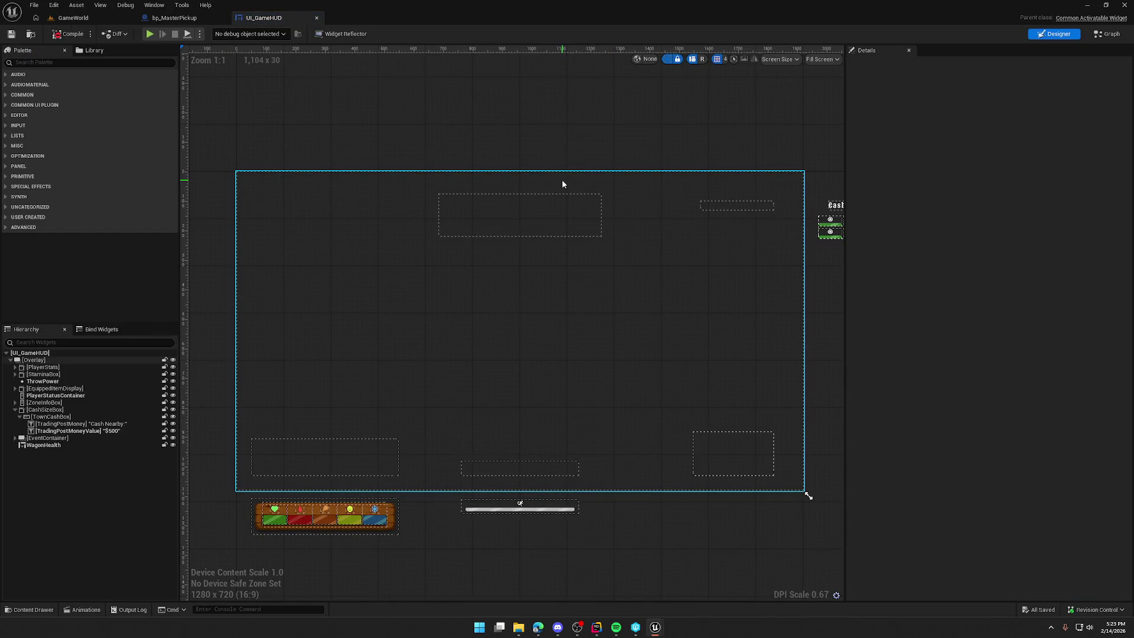
pyautogui.click(1117, 11)
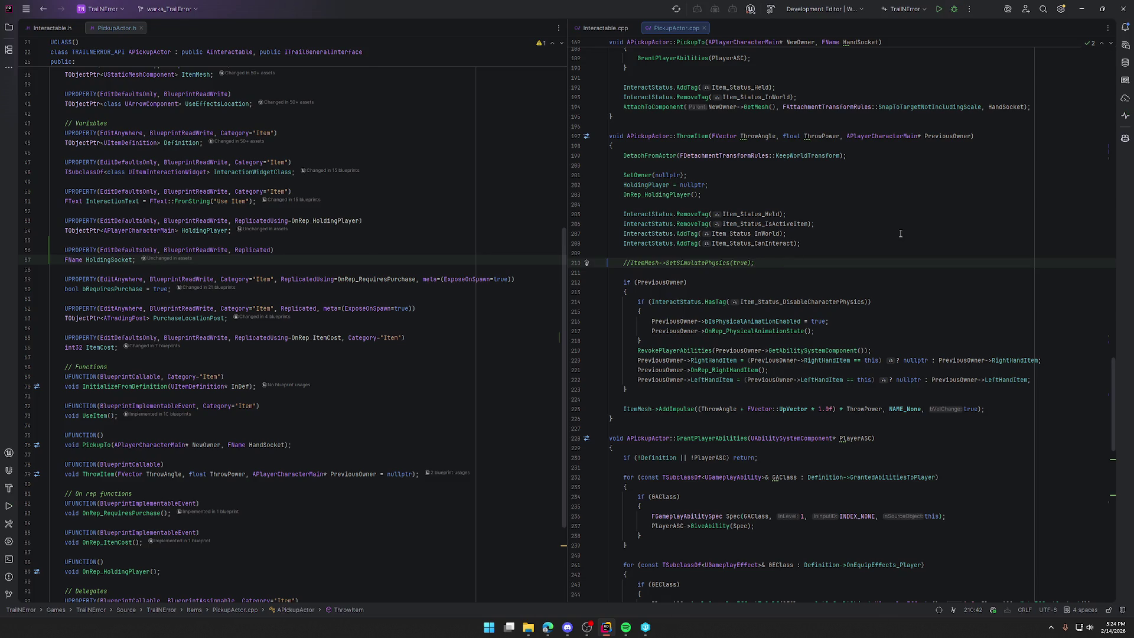
# Rebuild and relaunch the TrailNError editor from Rider's Run button, then collapse the log panel.
pyautogui.click(938, 11)
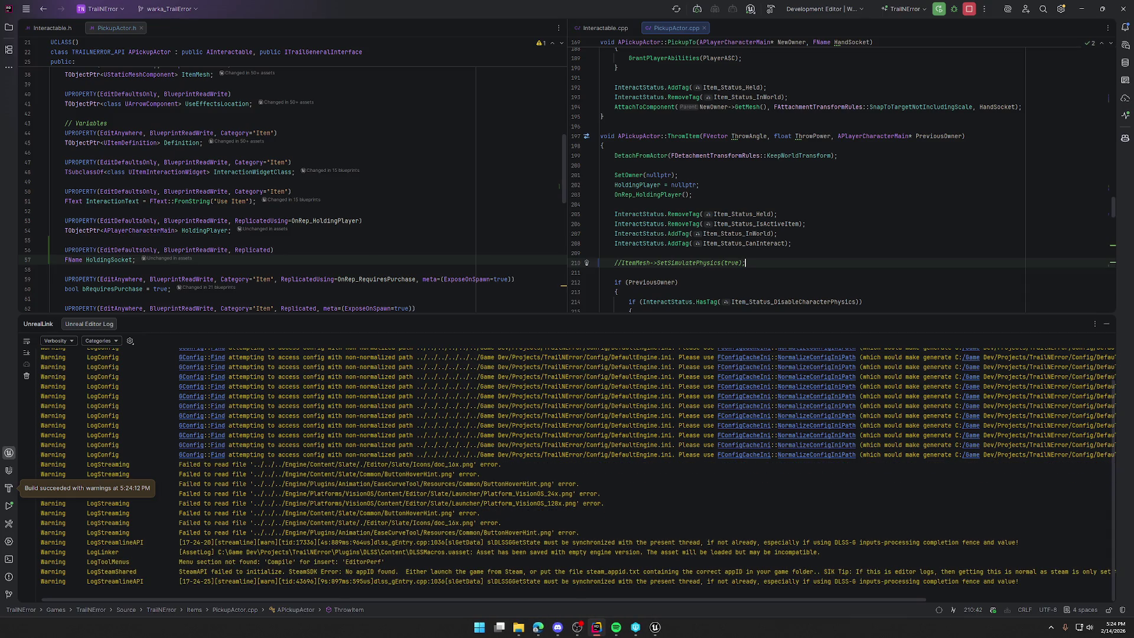
pyautogui.click(1106, 324)
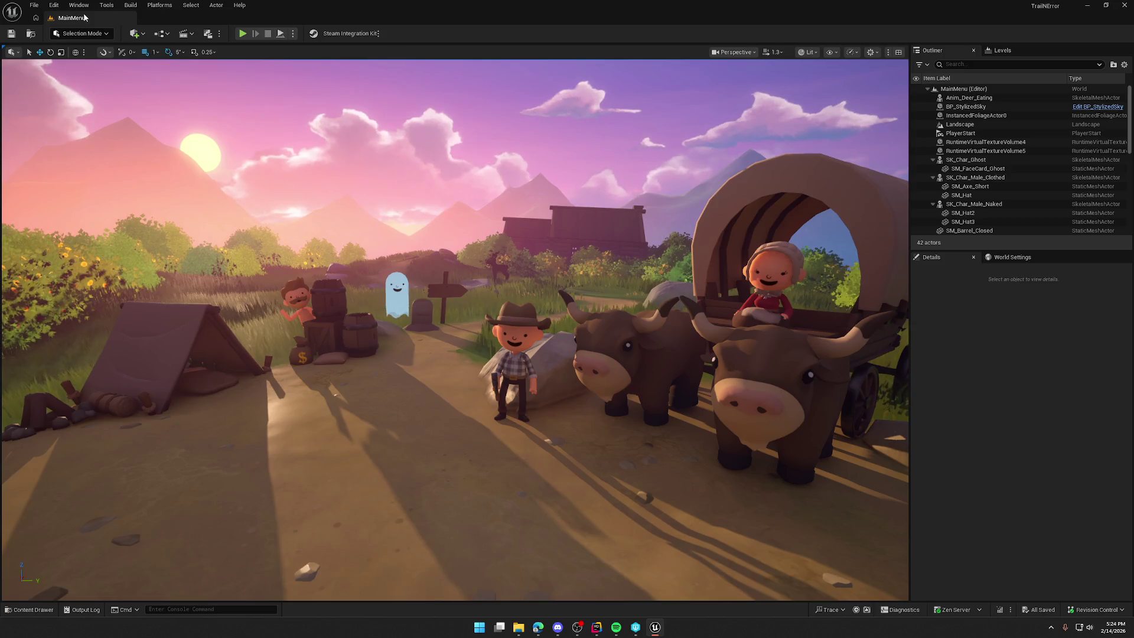
# Open the GameWorld level from Maps, run and stop a play-test, then return to Rider.
pyautogui.hotkey('ctrl', 'space')
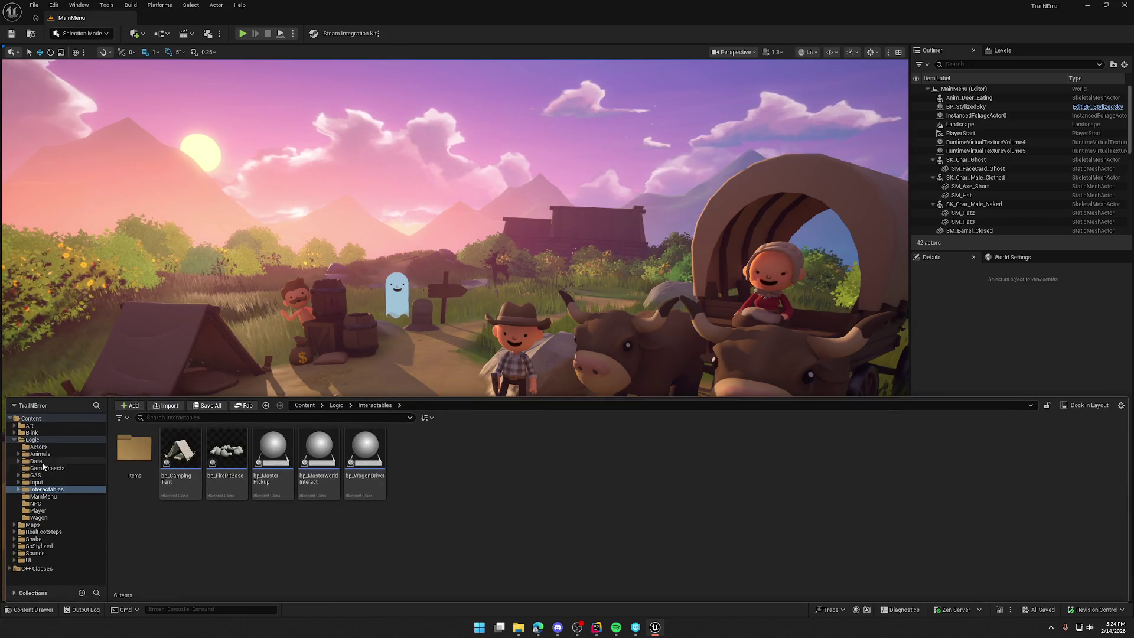
pyautogui.click(32, 525)
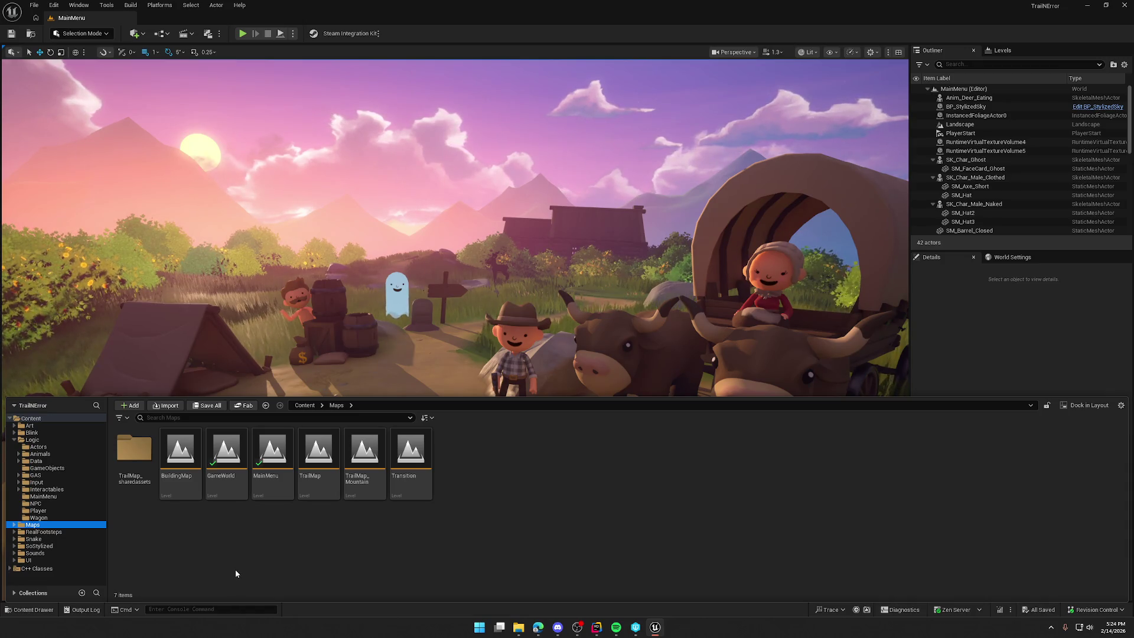
pyautogui.doubleClick(226, 458)
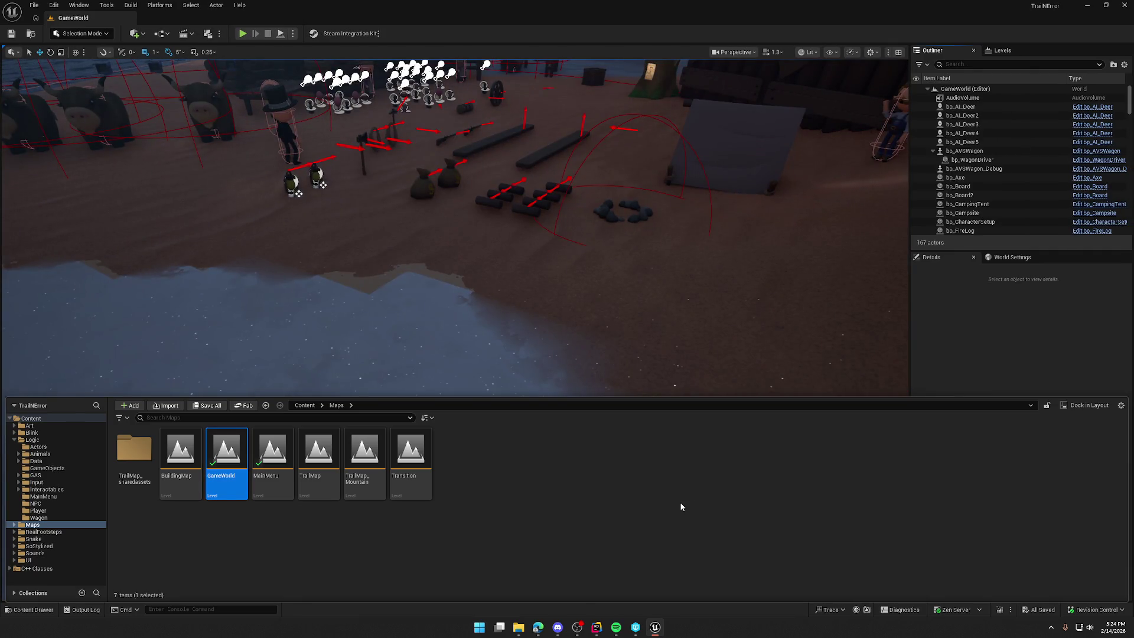
pyautogui.click(1025, 355)
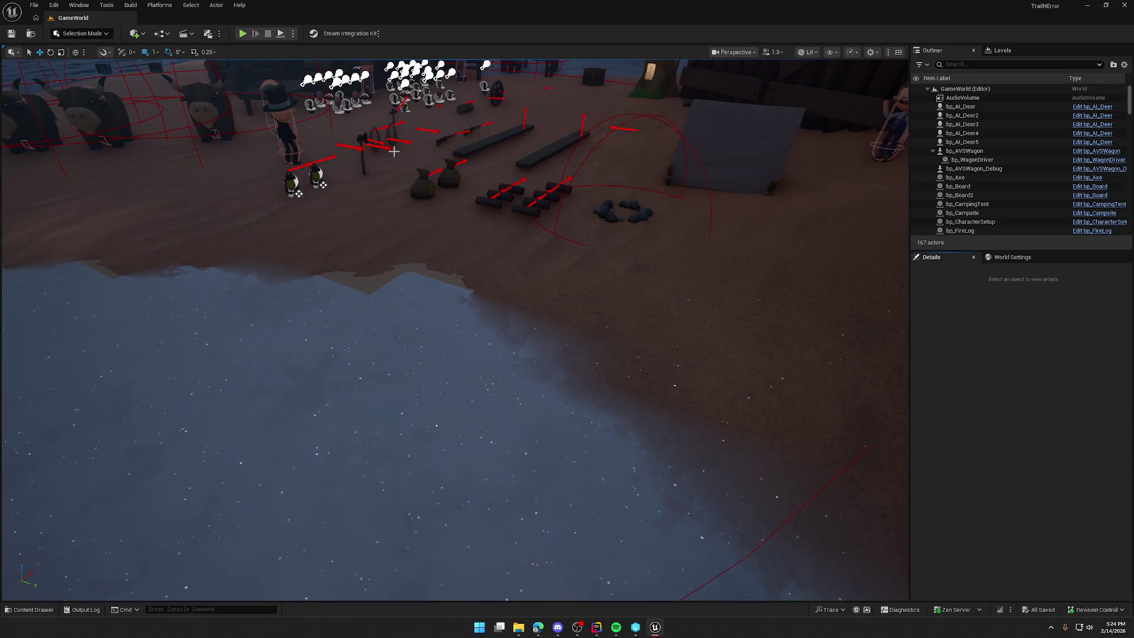
pyautogui.click(242, 33)
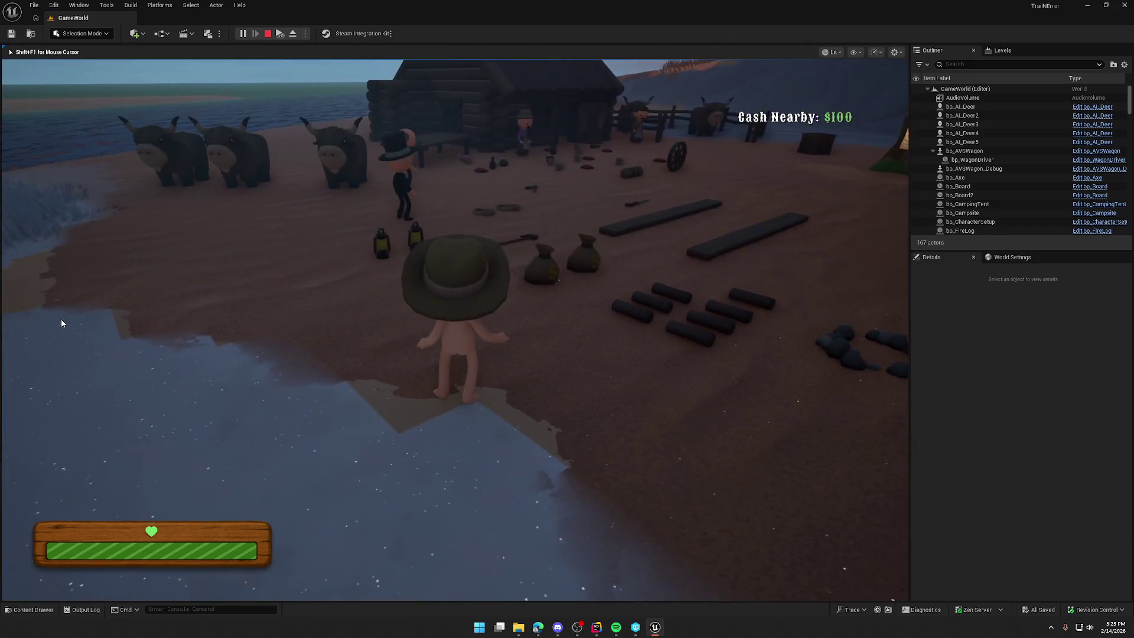
pyautogui.press('Escape')
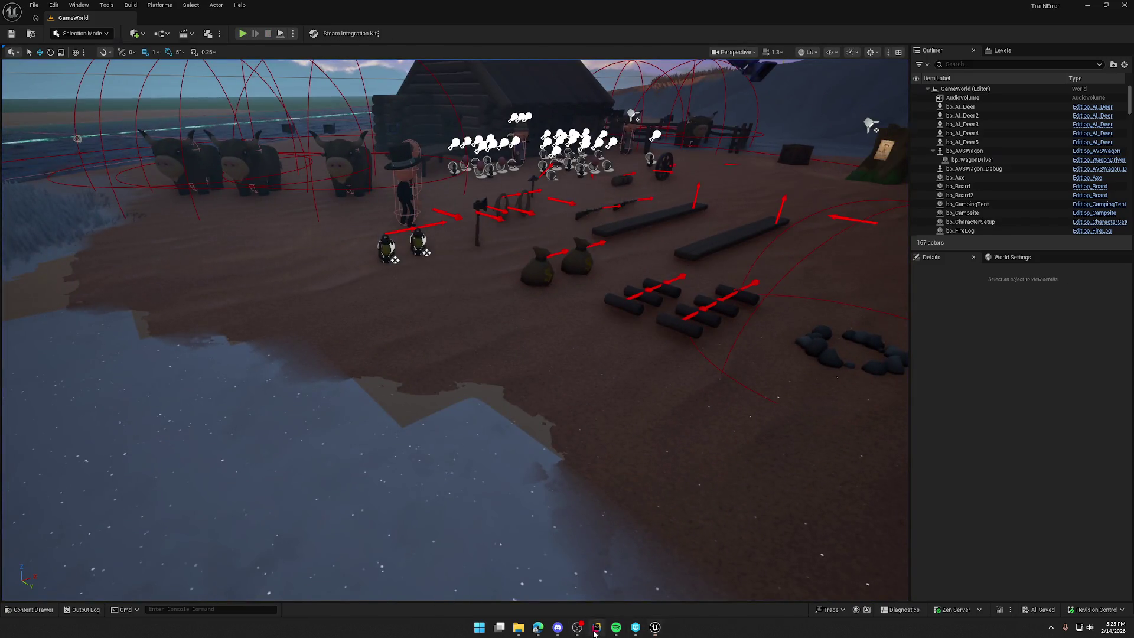
pyautogui.click(596, 627)
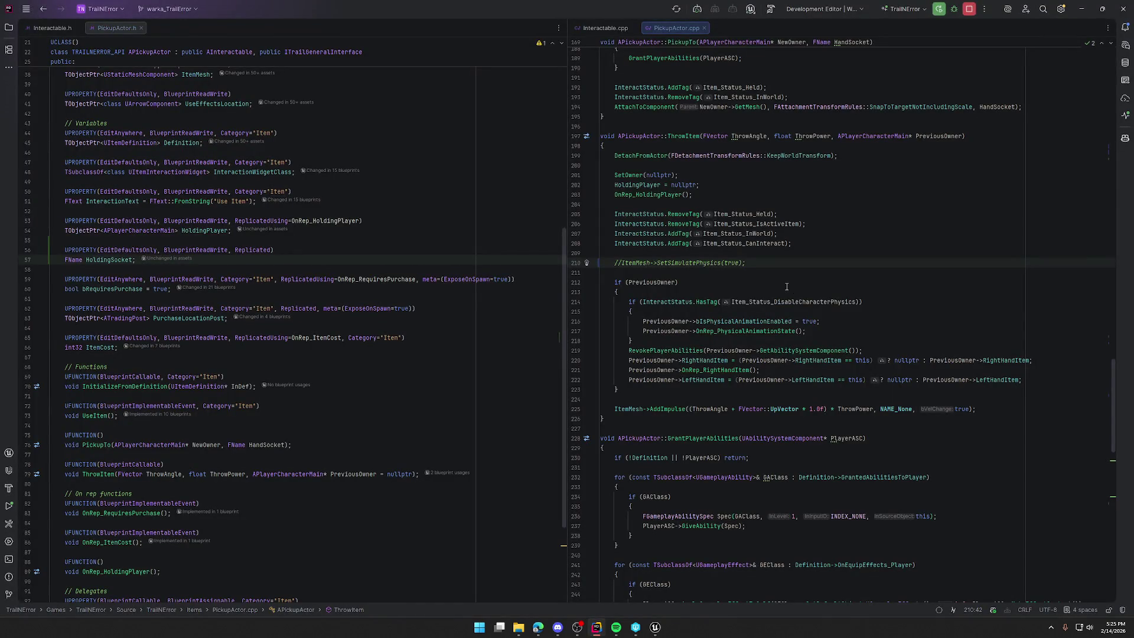
# Uncomment SetSimulatePhysics on lines 179 and 210, then run Live Coding with Ctrl+Alt+F11.
pyautogui.scroll(9, 821, 283)
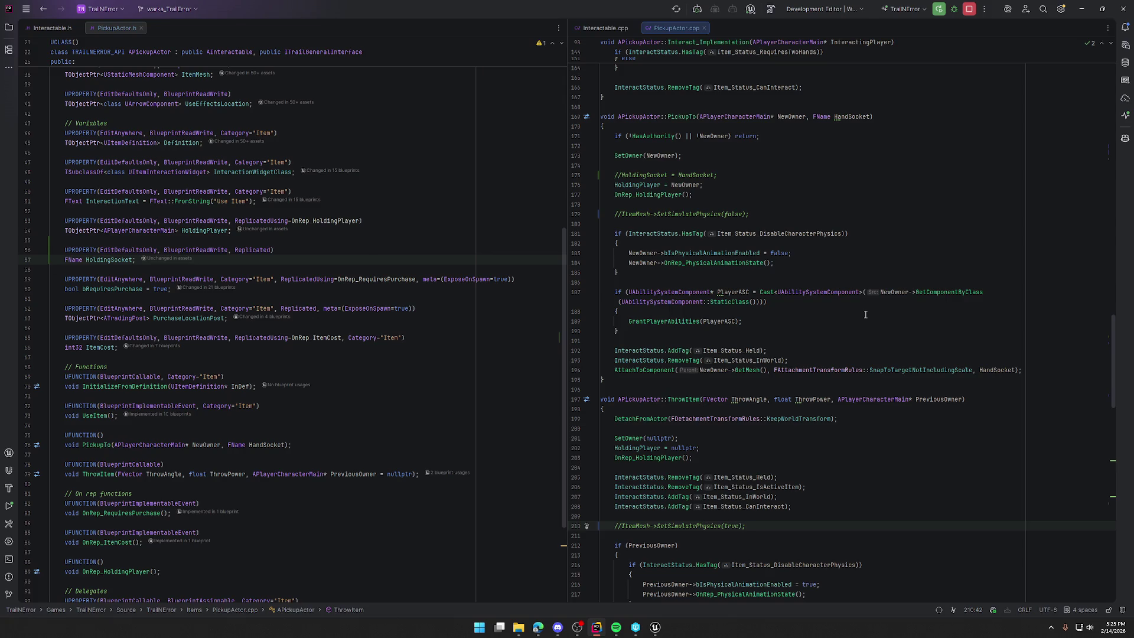
pyautogui.click(622, 215)
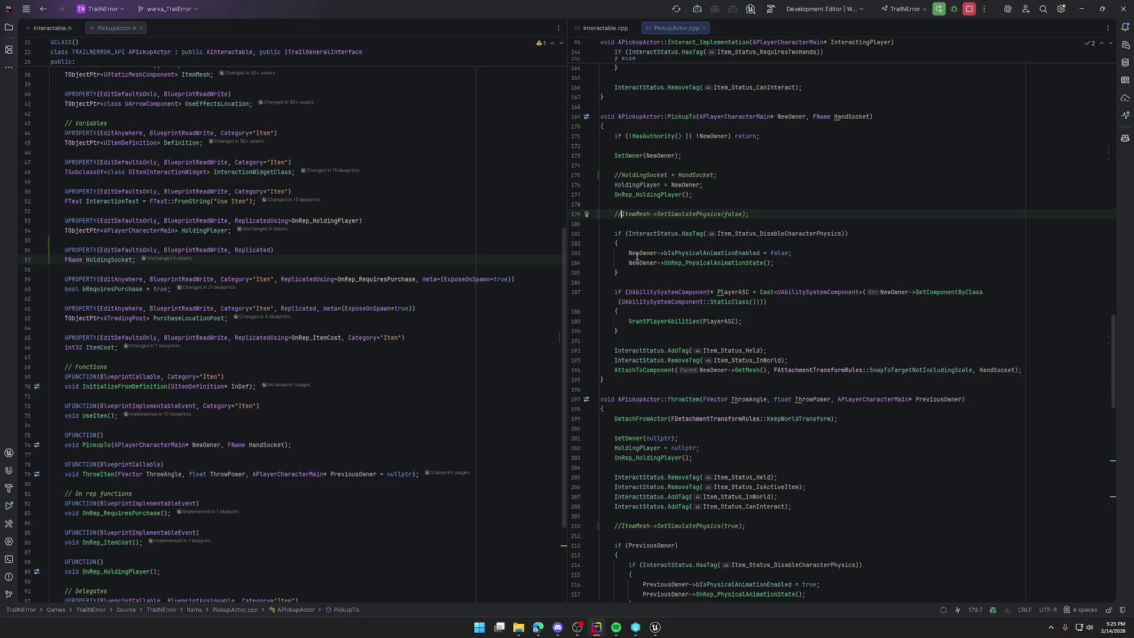
pyautogui.press('BackSpace')
pyautogui.press('BackSpace')
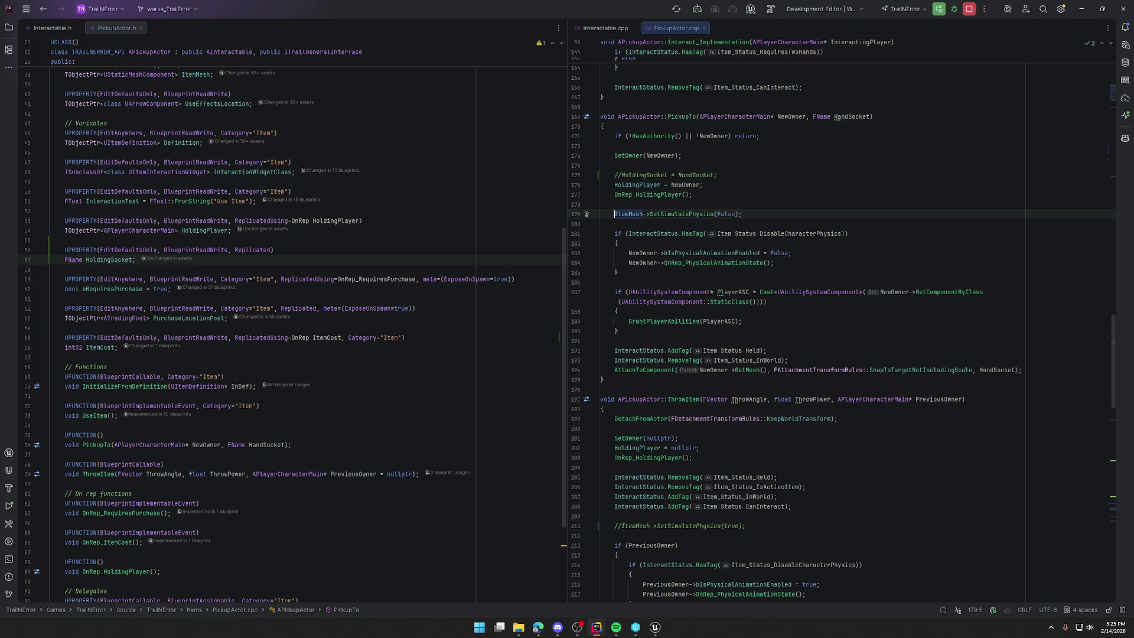
pyautogui.click(623, 526)
pyautogui.press('BackSpace')
pyautogui.press('BackSpace')
pyautogui.click(655, 627)
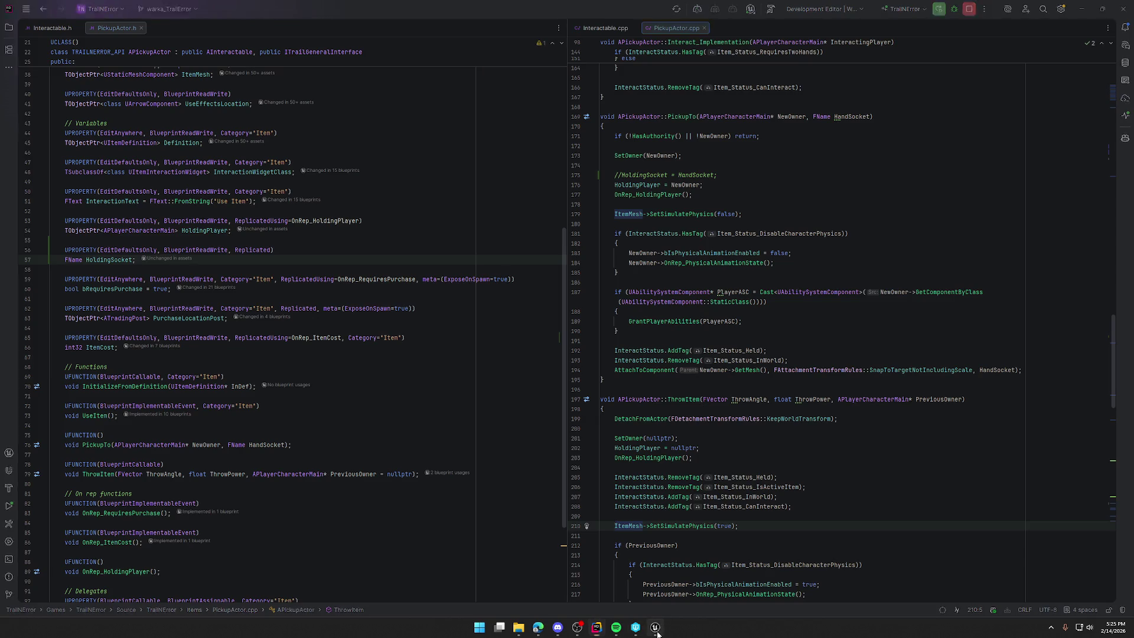
pyautogui.hotkey('ctrl', 'alt', 'F11')
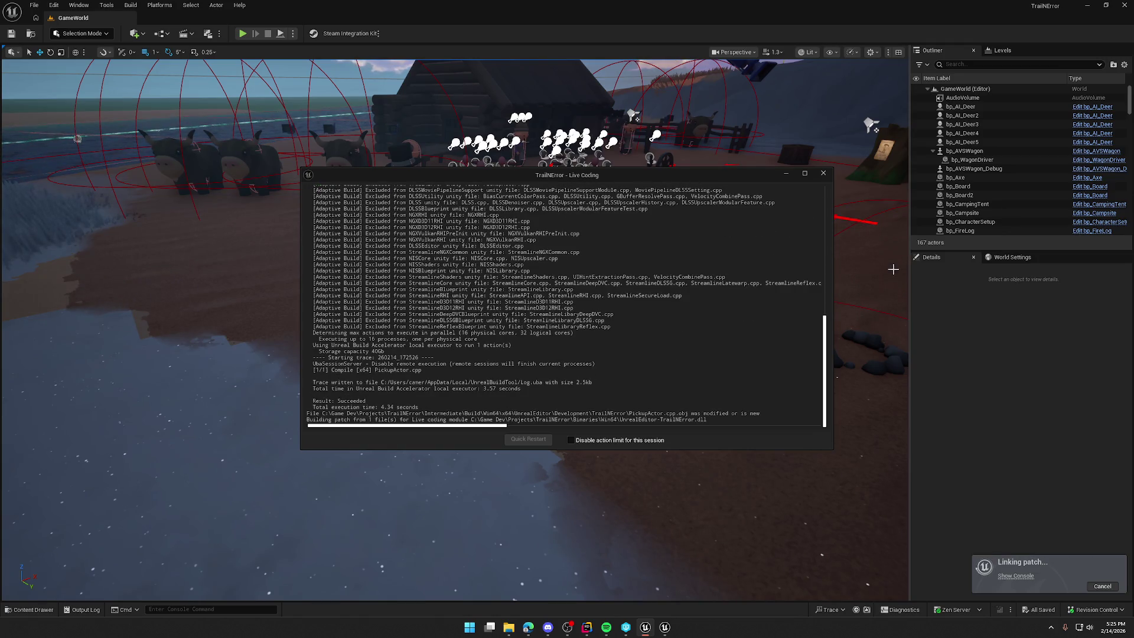
# Close the Live Coding console and start a Play in Editor session.
pyautogui.click(824, 174)
pyautogui.click(242, 33)
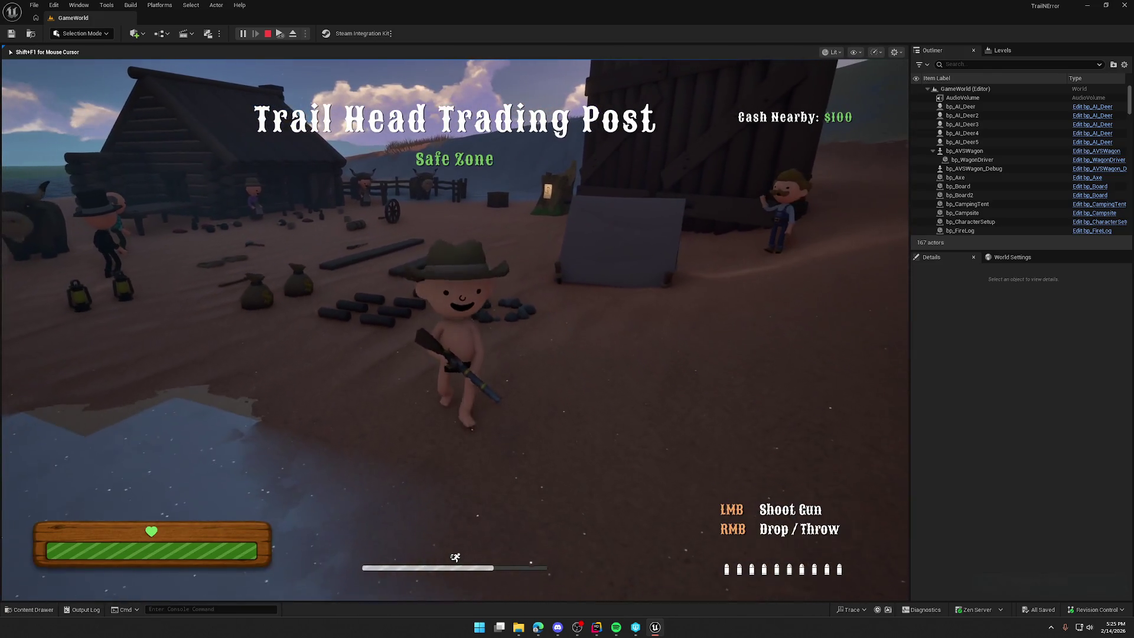
pyautogui.press('super')
pyautogui.press('Escape')
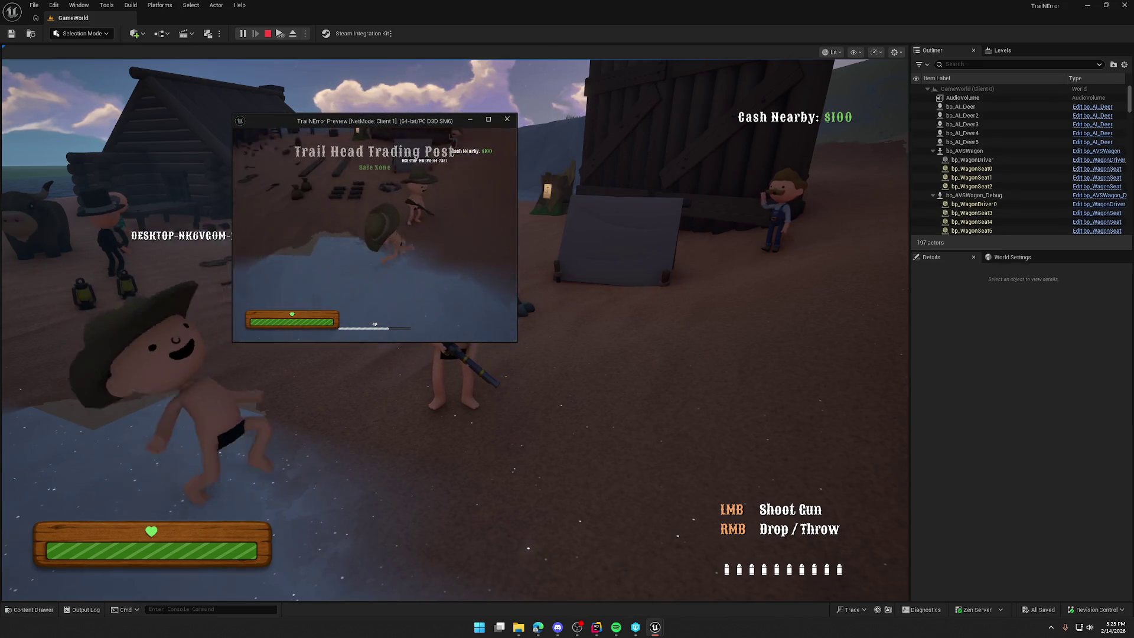
# As the client, pick up the money bag, drop it with RMB, and pick it back up.
pyautogui.press('w')
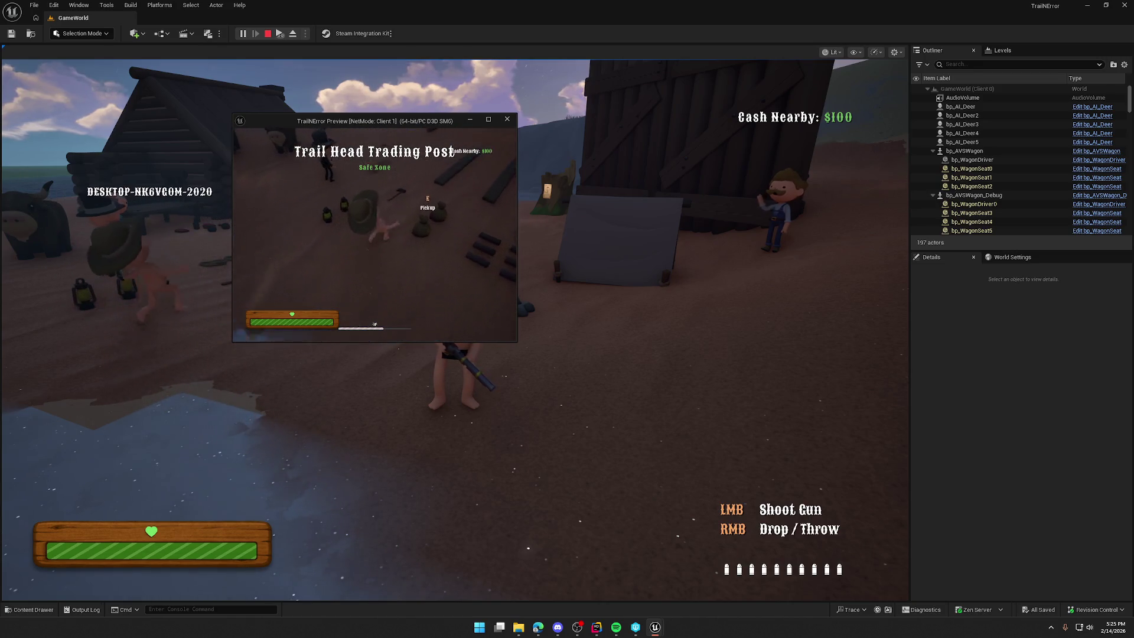
pyautogui.press('e')
pyautogui.press('w')
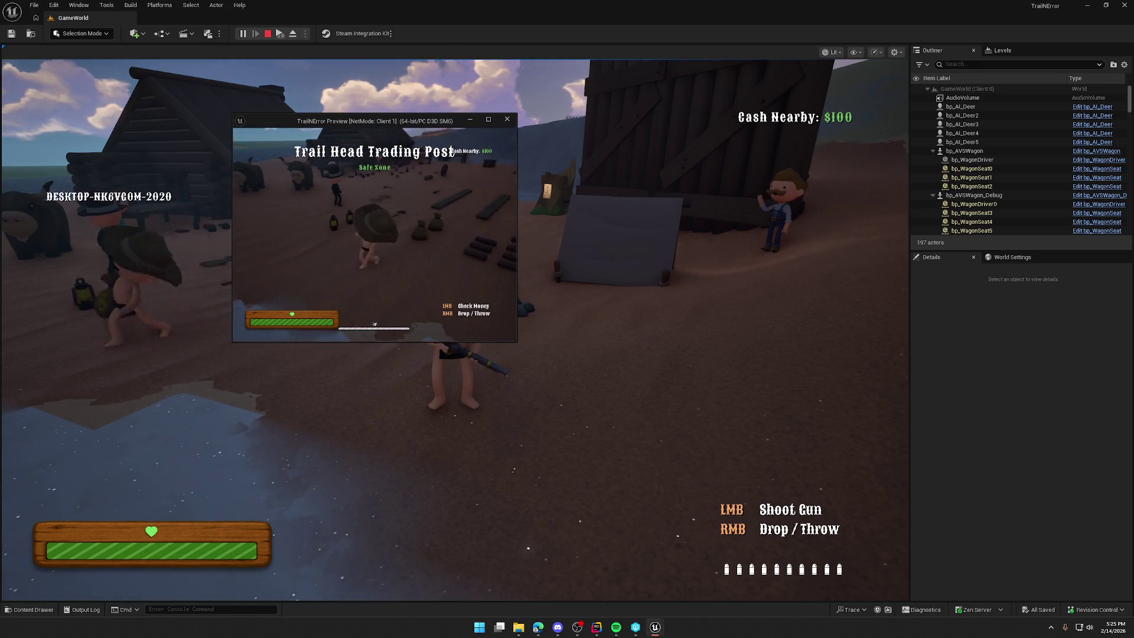
pyautogui.press('w')
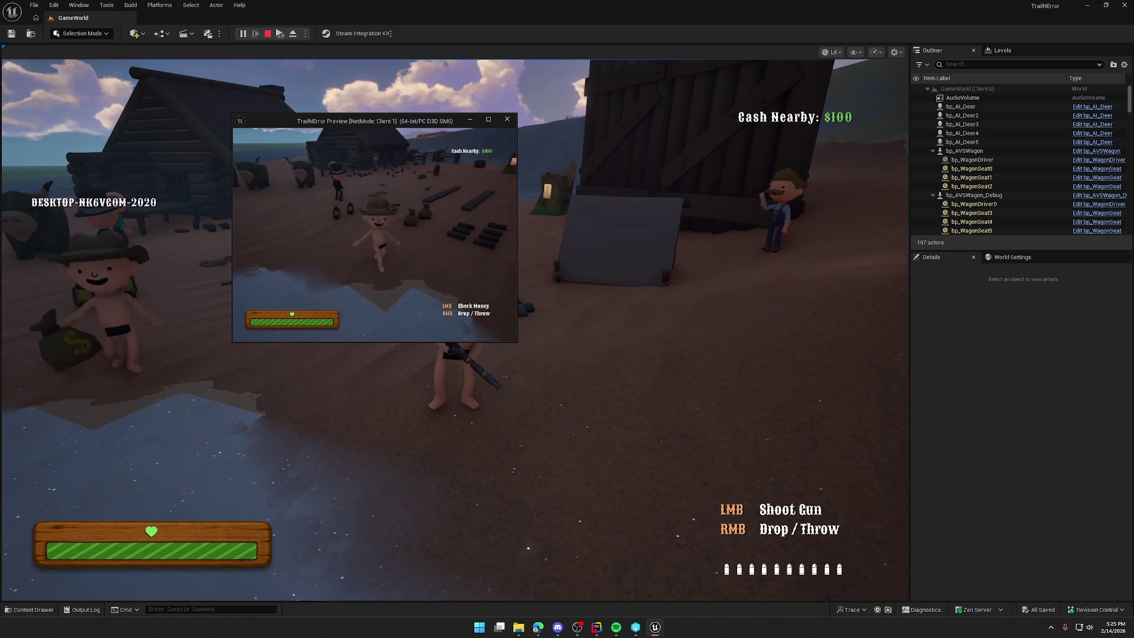
pyautogui.press('w')
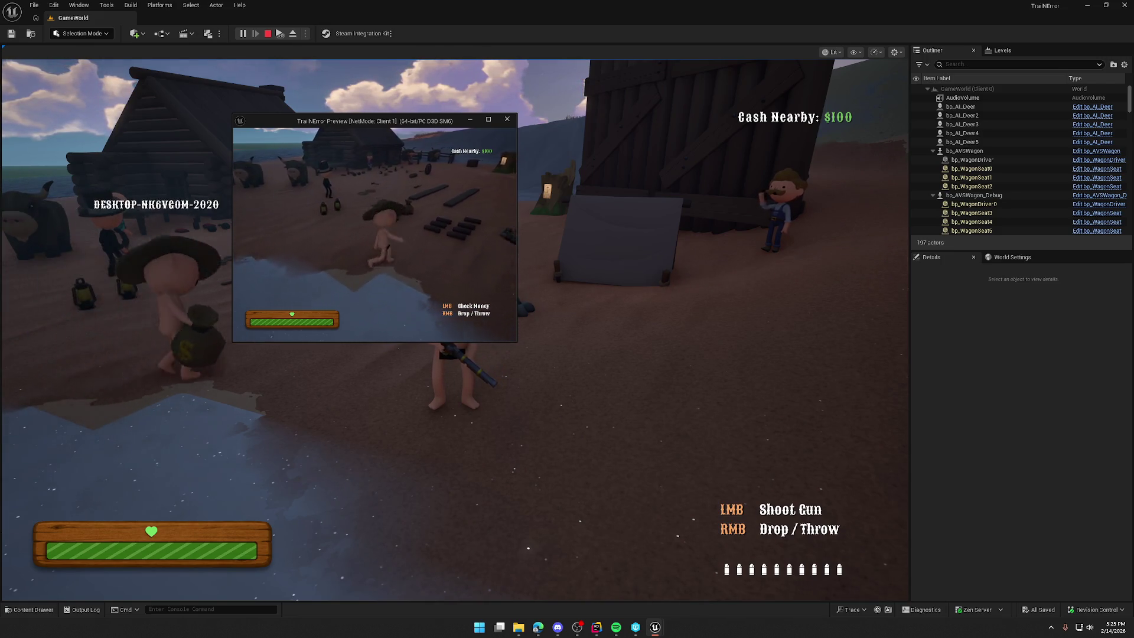
pyautogui.press('w')
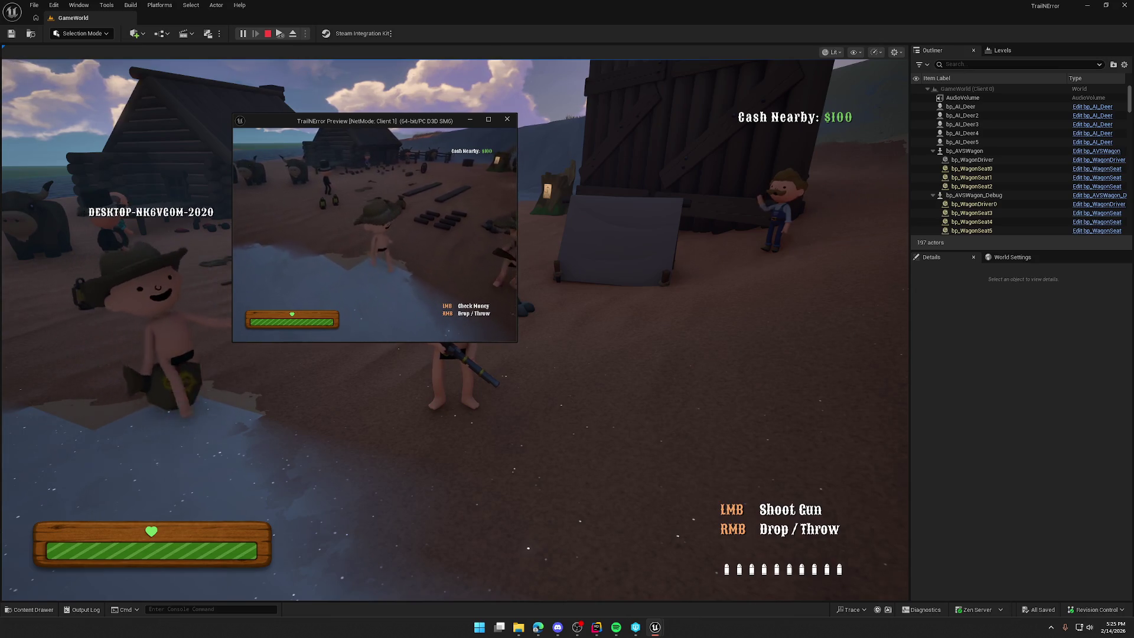
pyautogui.rightClick(375, 230)
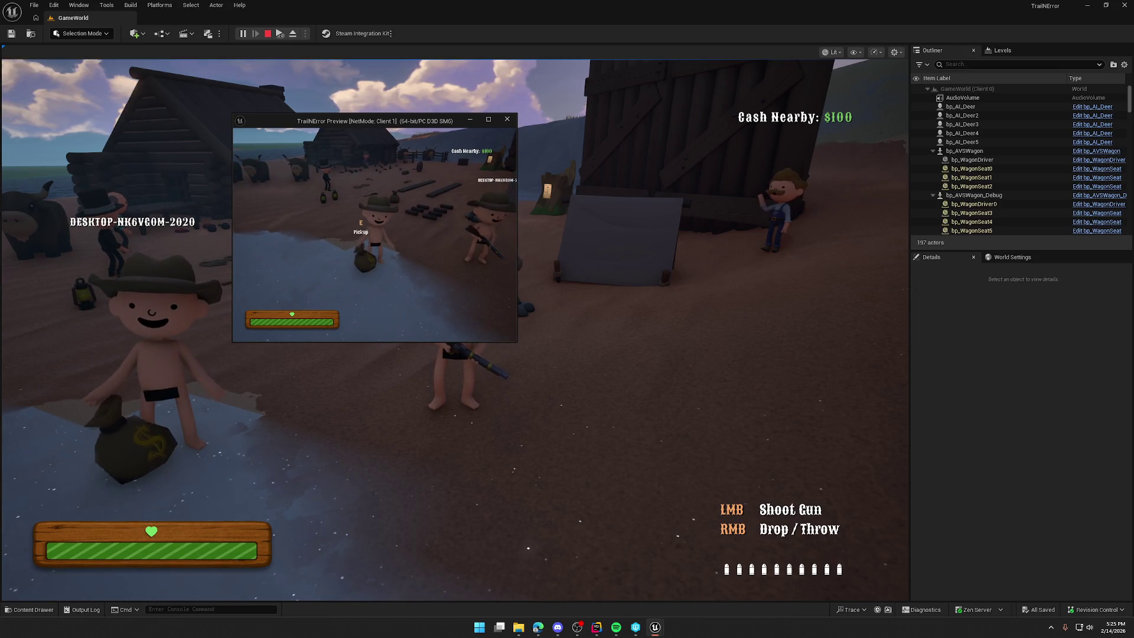
pyautogui.press('w')
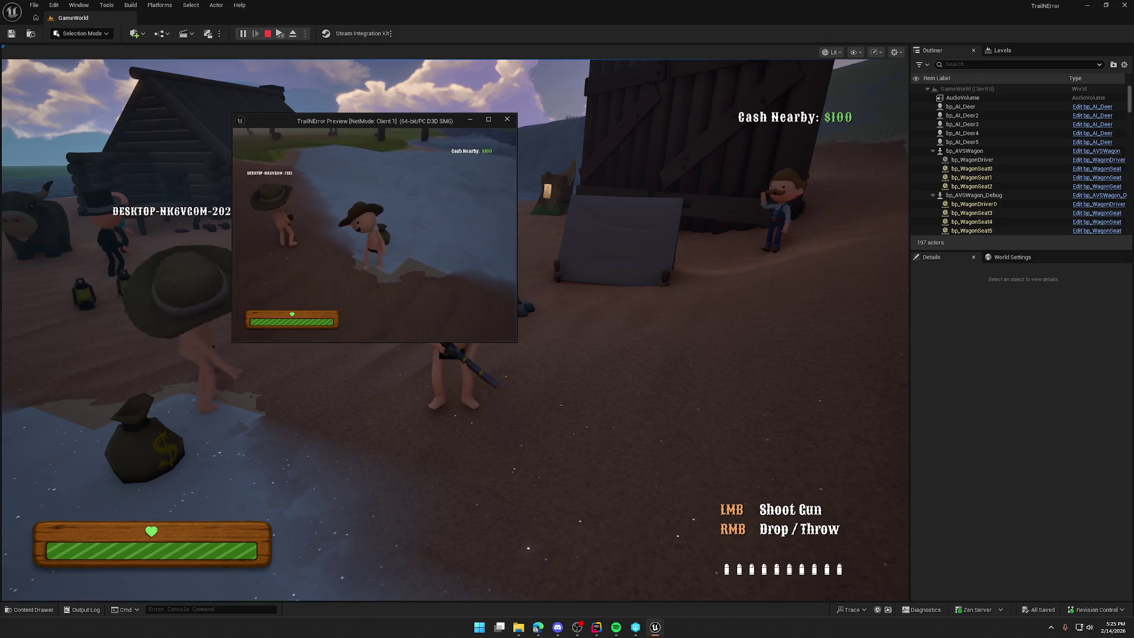
pyautogui.press('e')
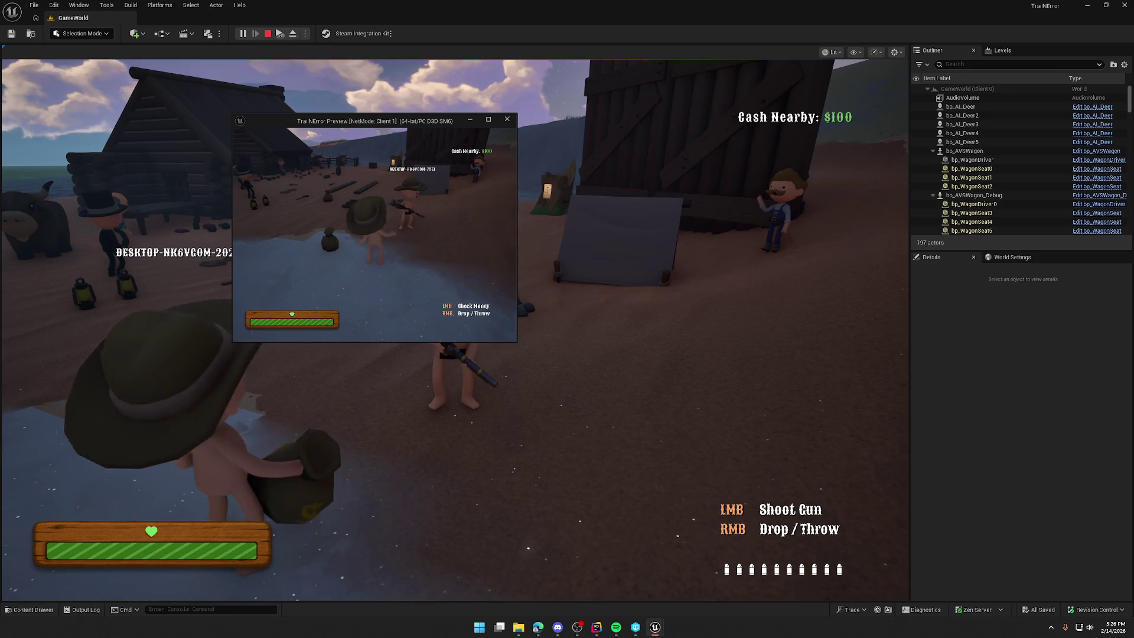
# As the host, walk to the camp, pick up the log and carry it toward the wagons.
pyautogui.press('super')
pyautogui.press('super')
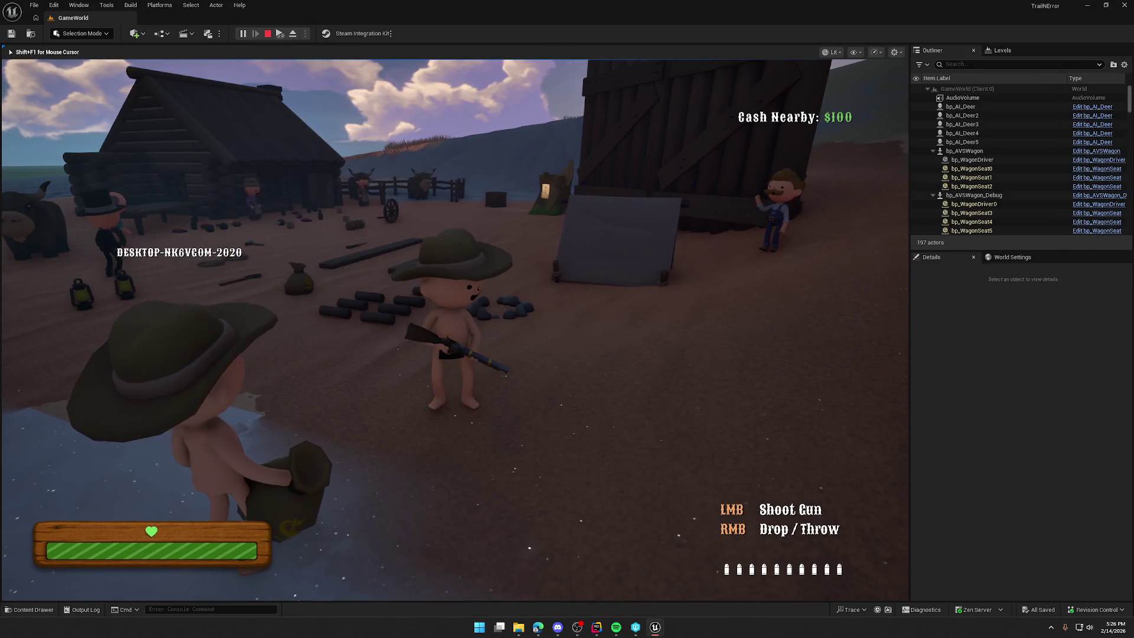
pyautogui.press('w')
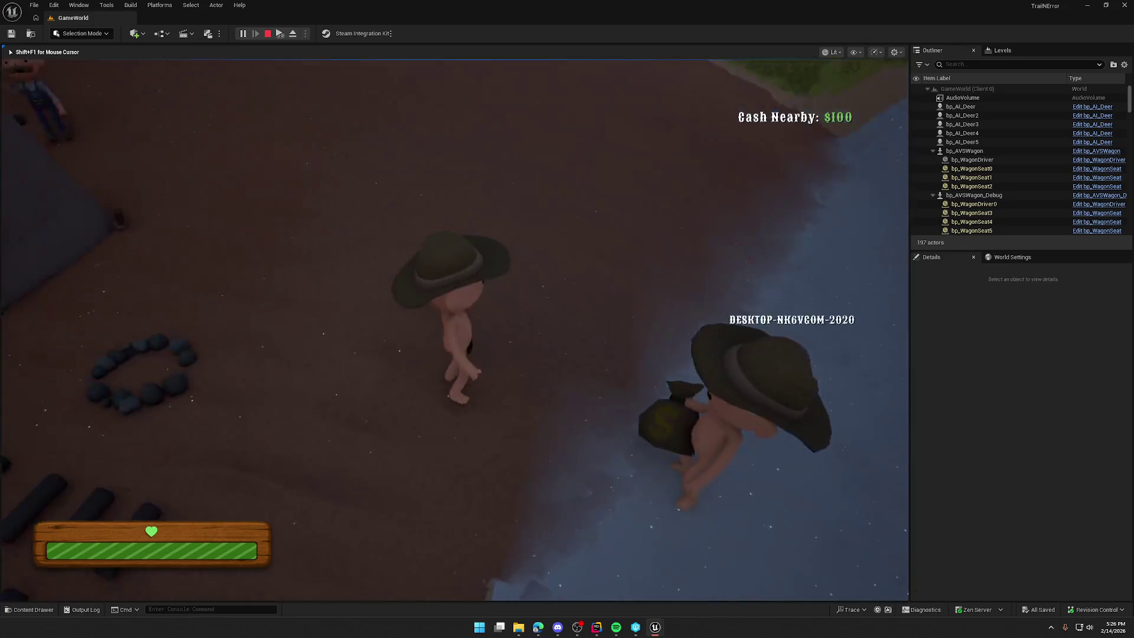
pyautogui.press('w')
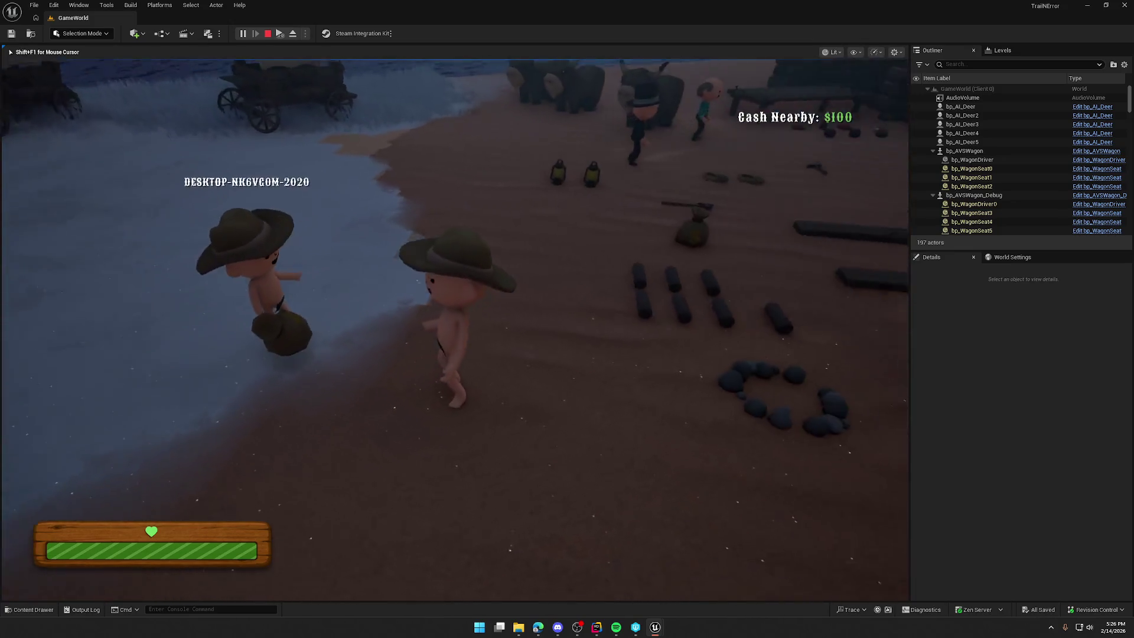
pyautogui.press('e')
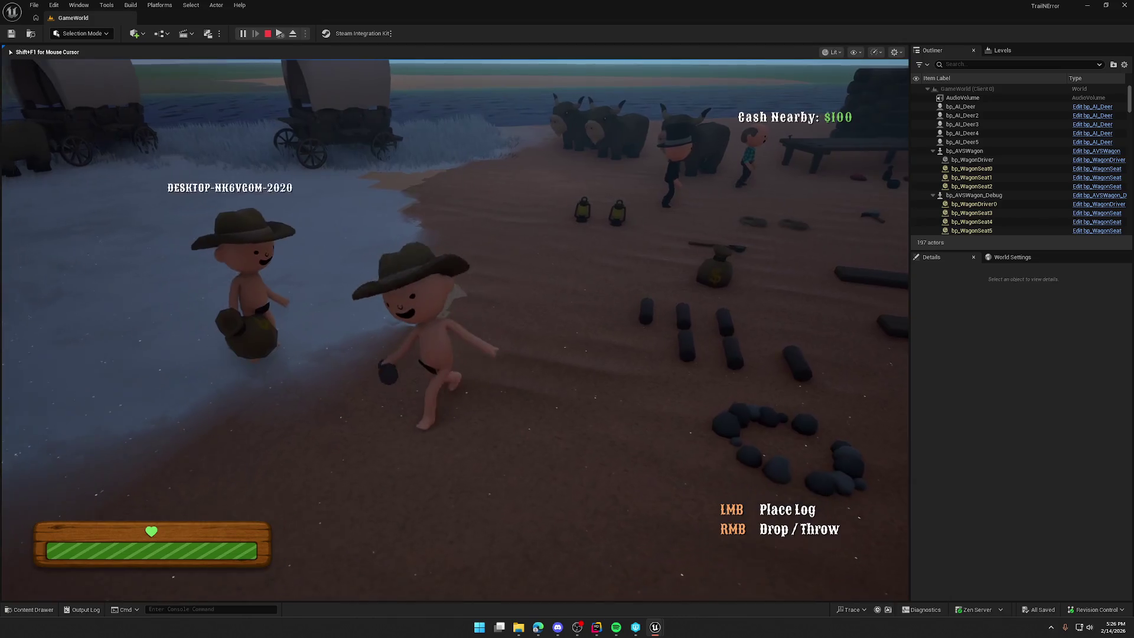
pyautogui.press('w')
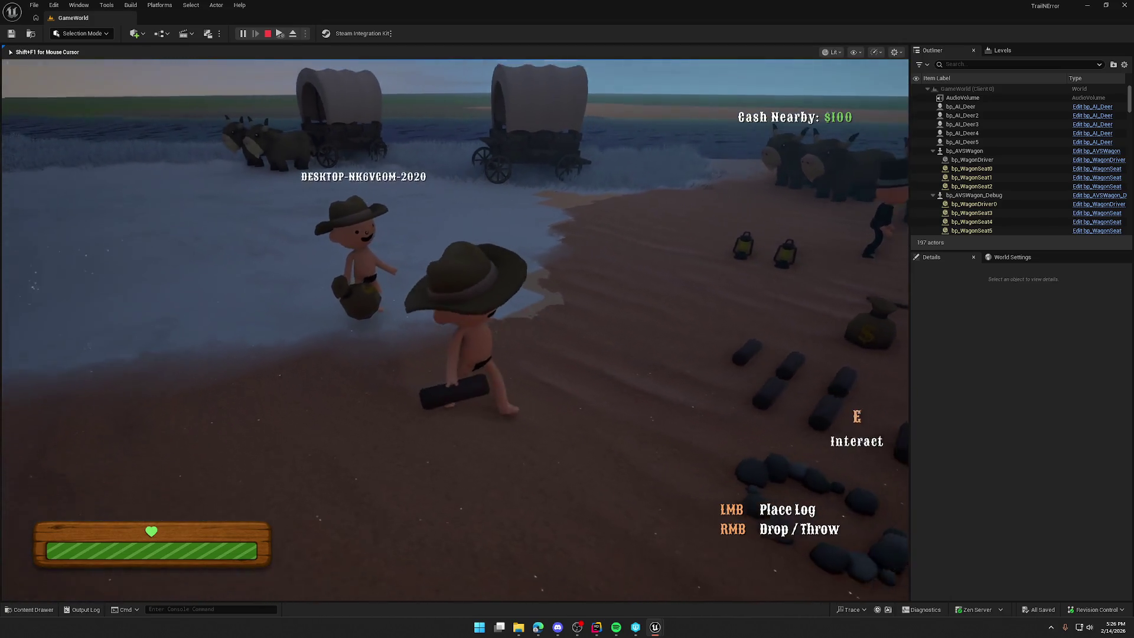
# Walk the client toward the wagons, close the client preview, and return to the code.
pyautogui.press('super')
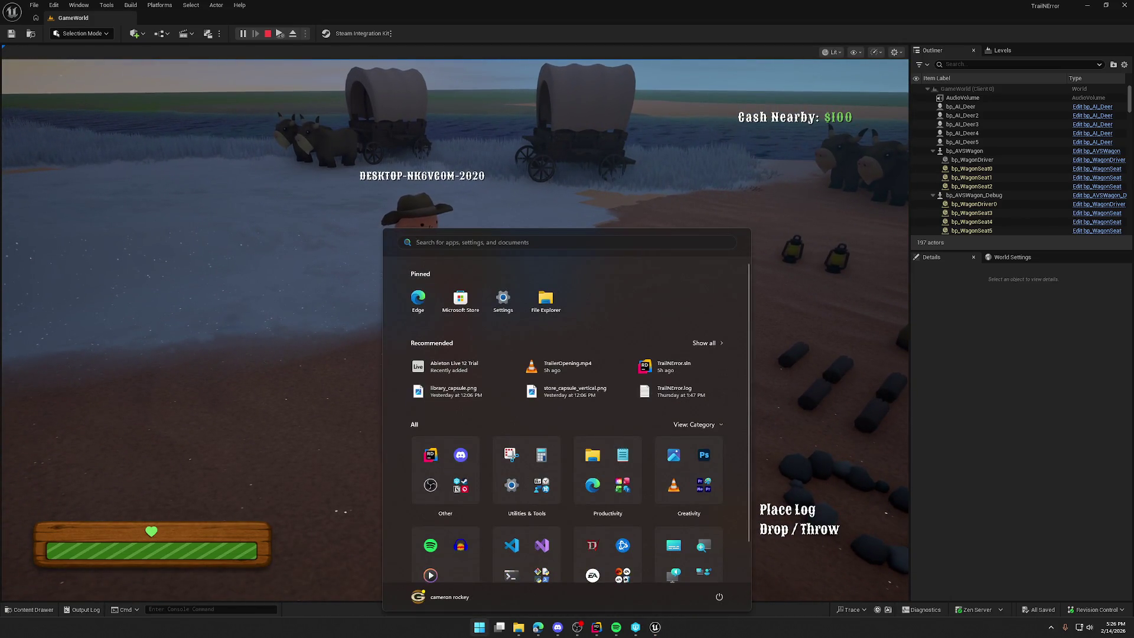
pyautogui.hotkey('alt', 'Tab')
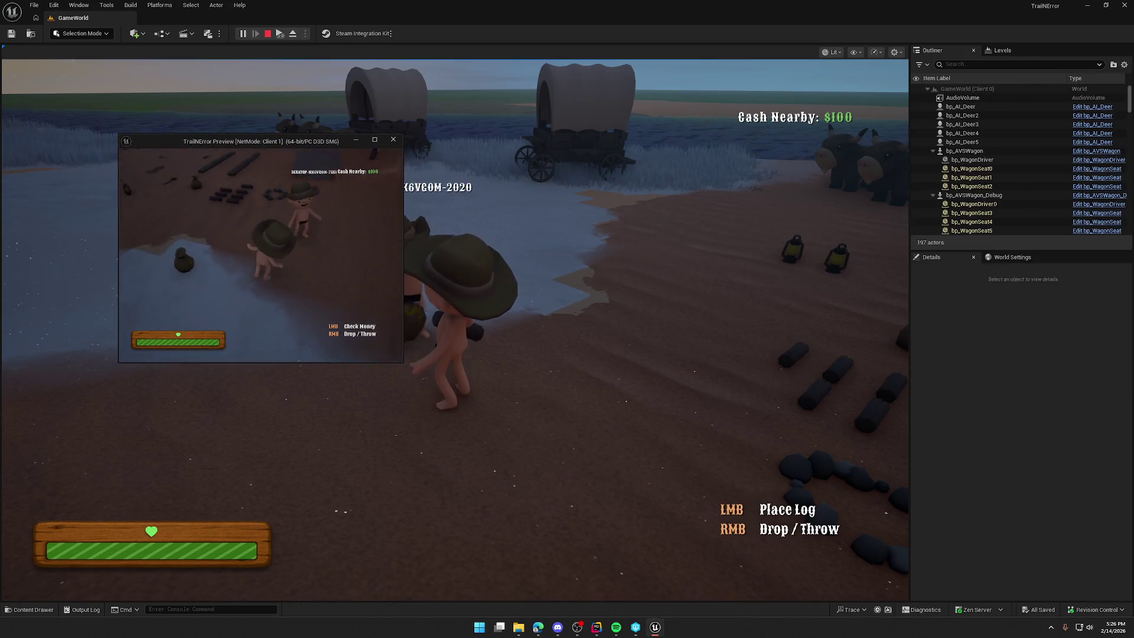
pyautogui.press('w')
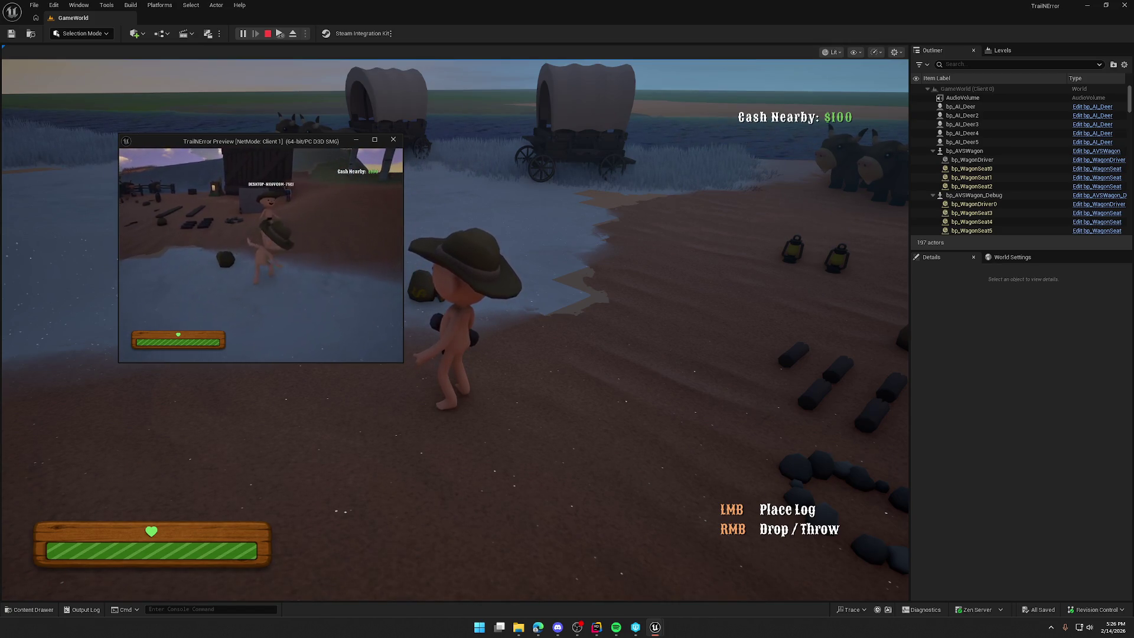
pyautogui.press('Escape')
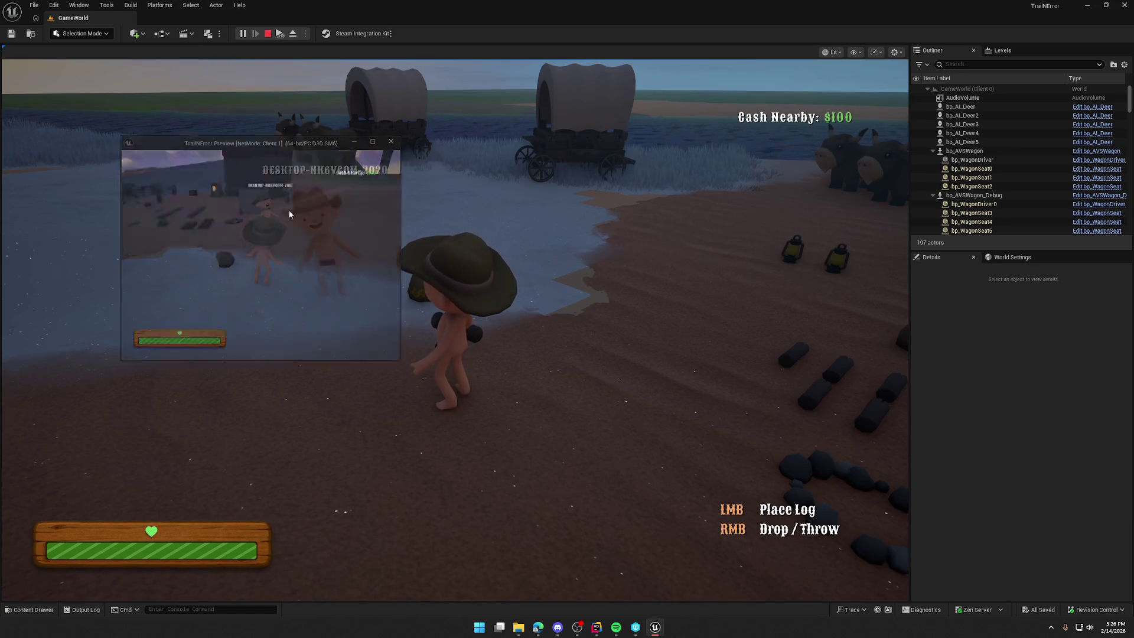
pyautogui.click(596, 627)
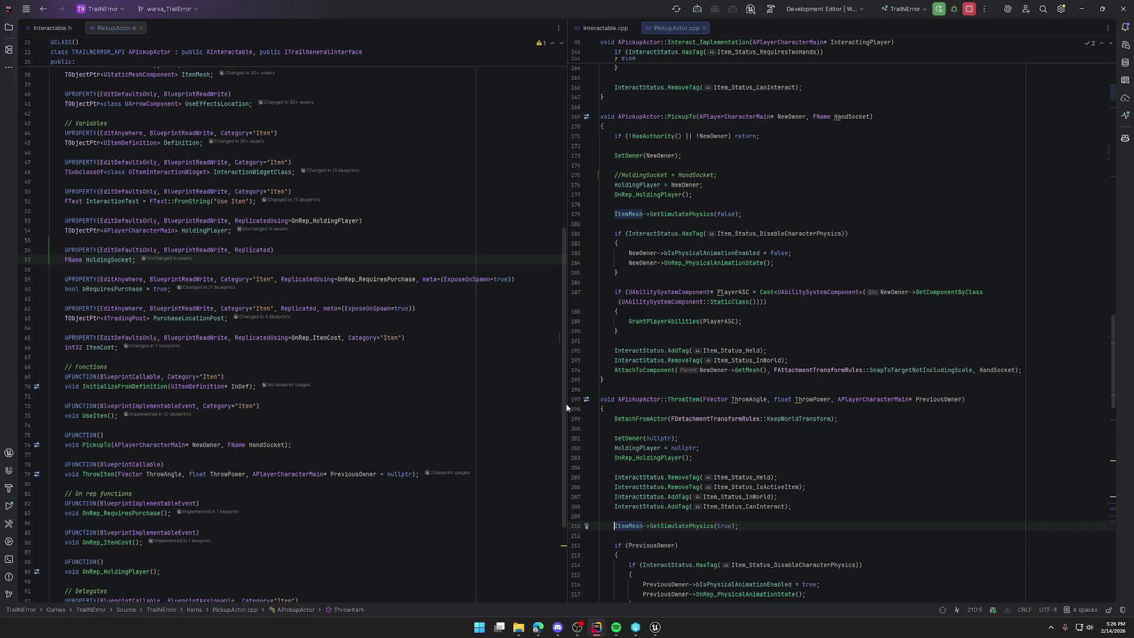
pyautogui.click(696, 196)
pyautogui.press('Home')
pyautogui.hotkey('ctrl', 'shift', 'Right')
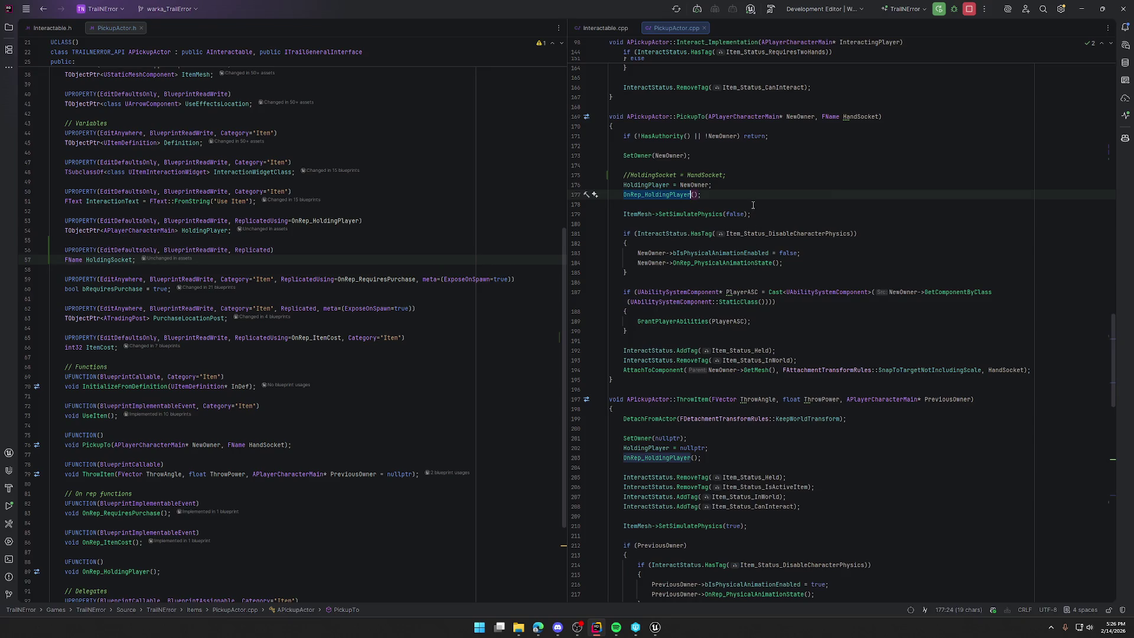
pyautogui.click(720, 195)
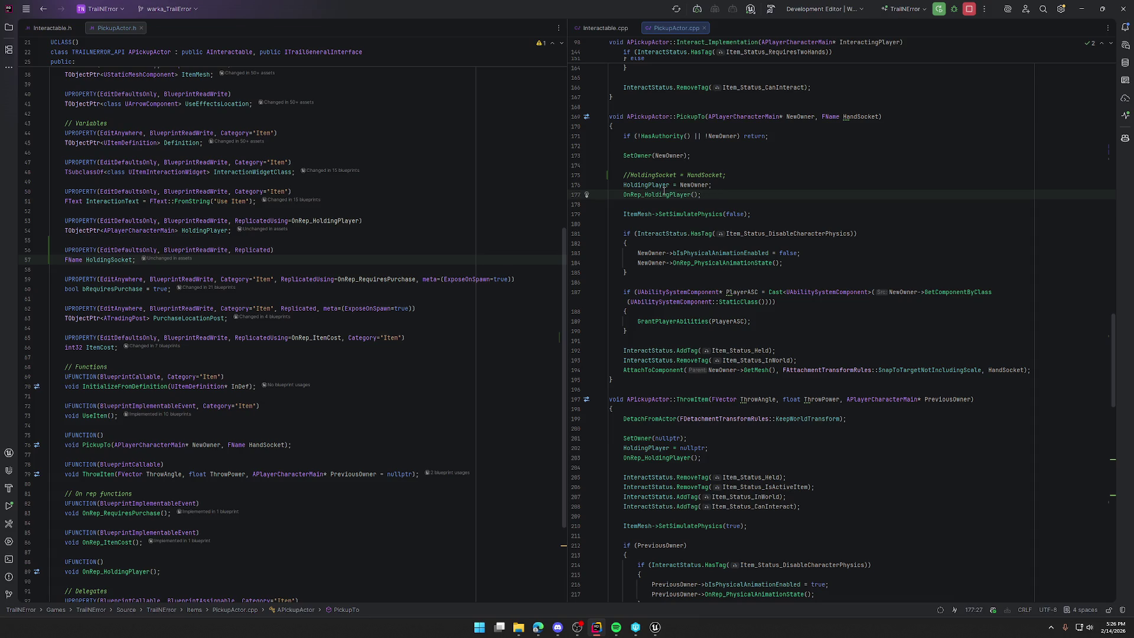
pyautogui.click(644, 185)
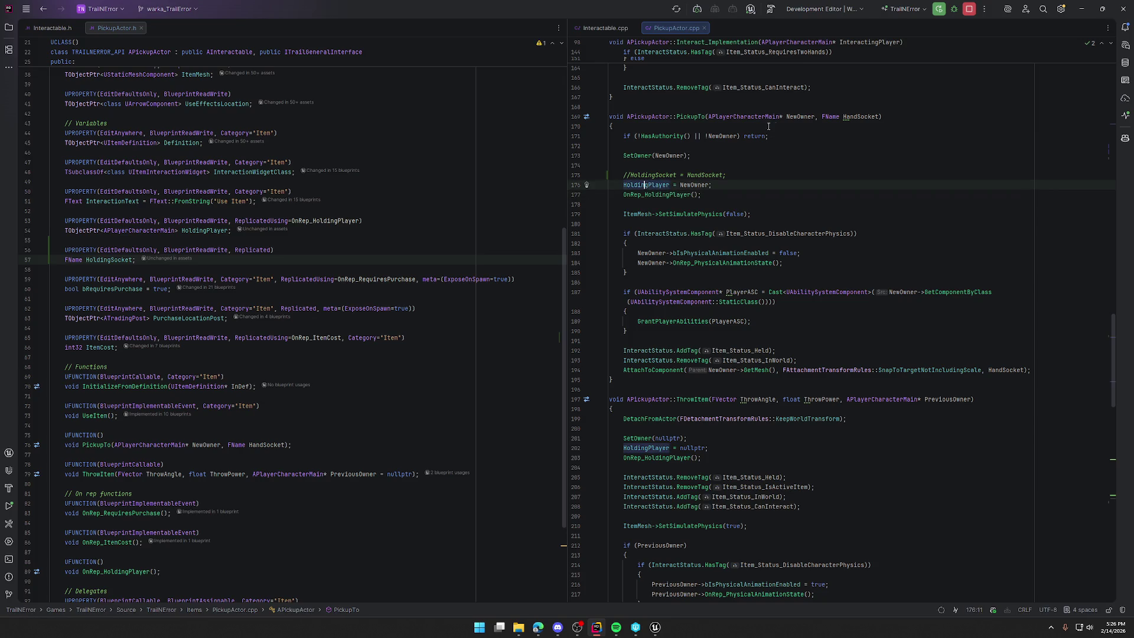
pyautogui.scroll(7, 767, 213)
pyautogui.scroll(-5, 663, 188)
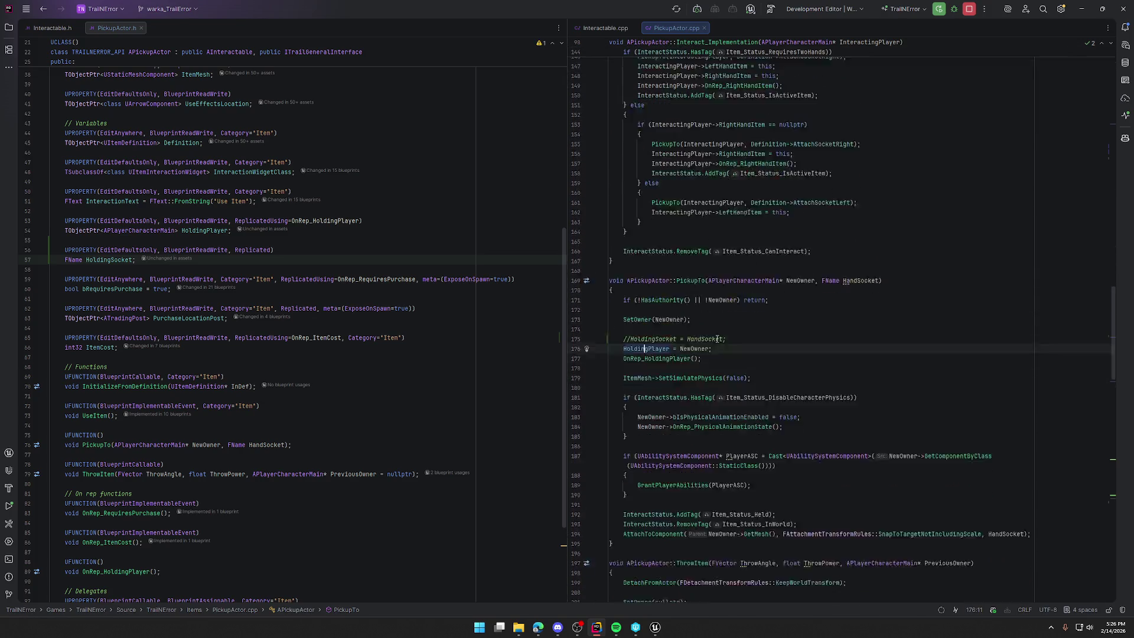
pyautogui.click(655, 253)
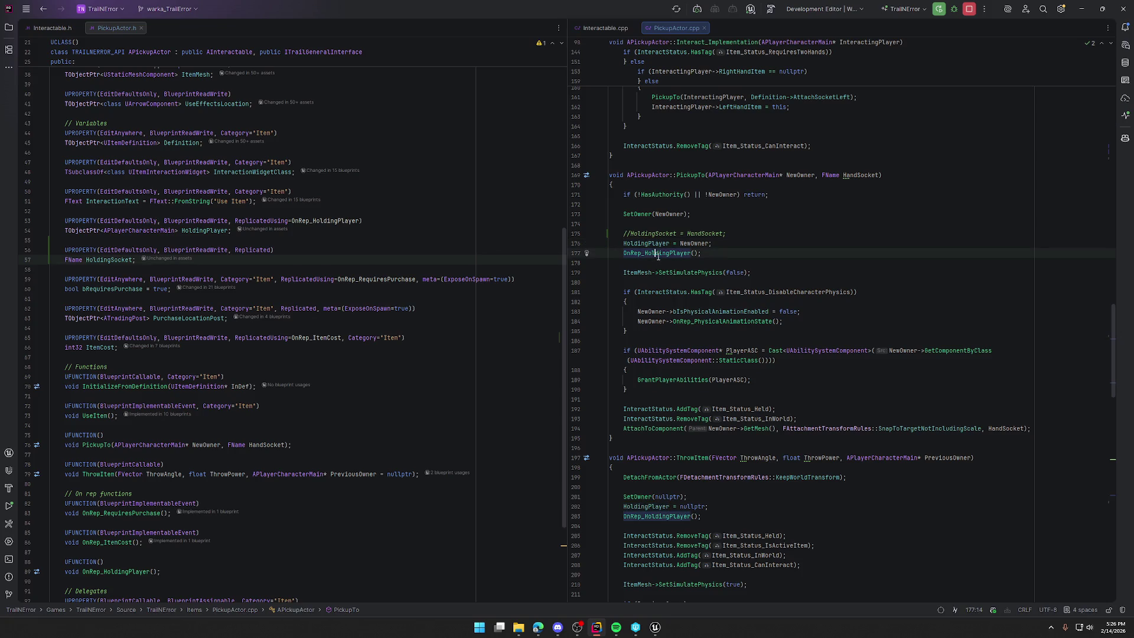
pyautogui.keyDown('ctrl'); pyautogui.click(658, 253); pyautogui.keyUp('ctrl')
pyautogui.moveTo(637, 302); pyautogui.dragTo(883, 297)
pyautogui.click(883, 300)
pyautogui.scroll(15, 883, 300)
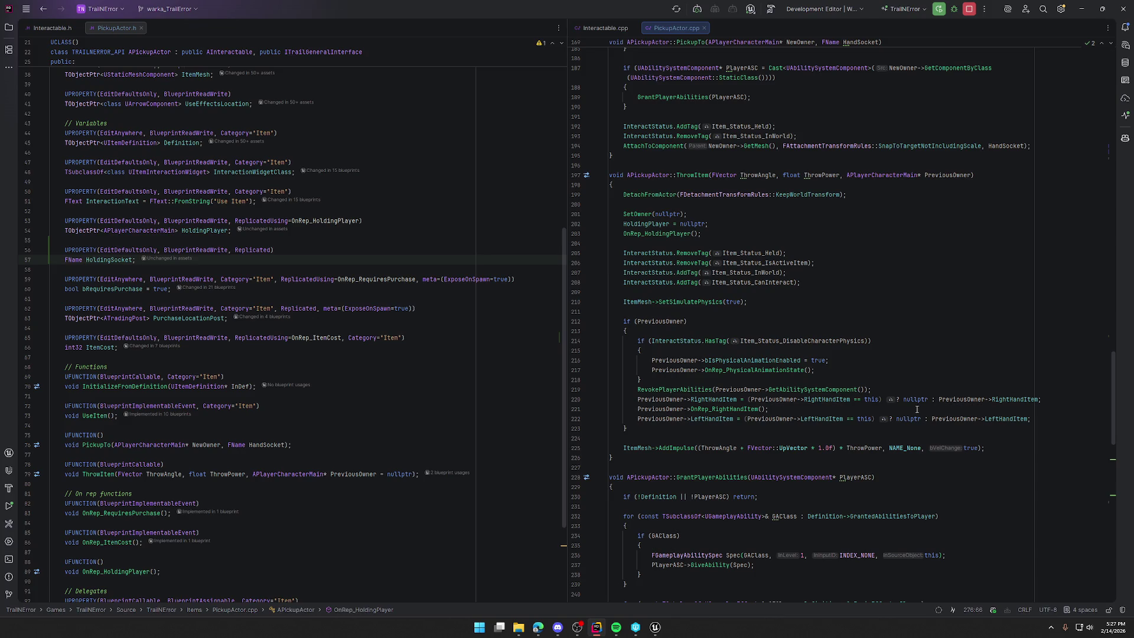
pyautogui.scroll(4, 648, 434)
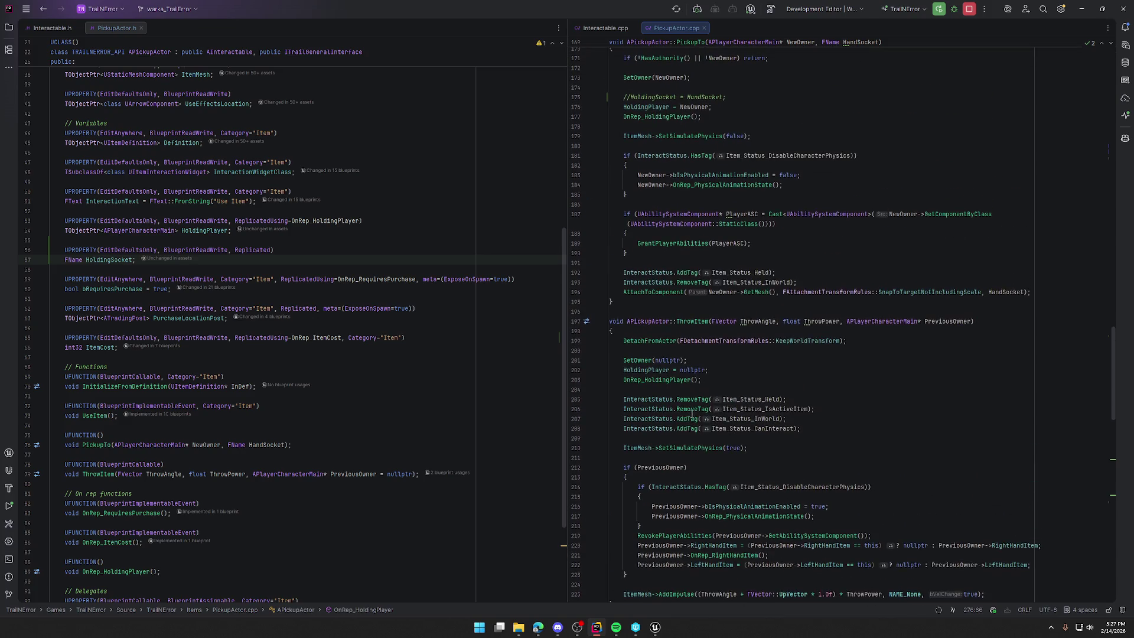
pyautogui.click(624, 292)
pyautogui.keyDown('shift'); pyautogui.click(1028, 292); pyautogui.keyUp('shift')
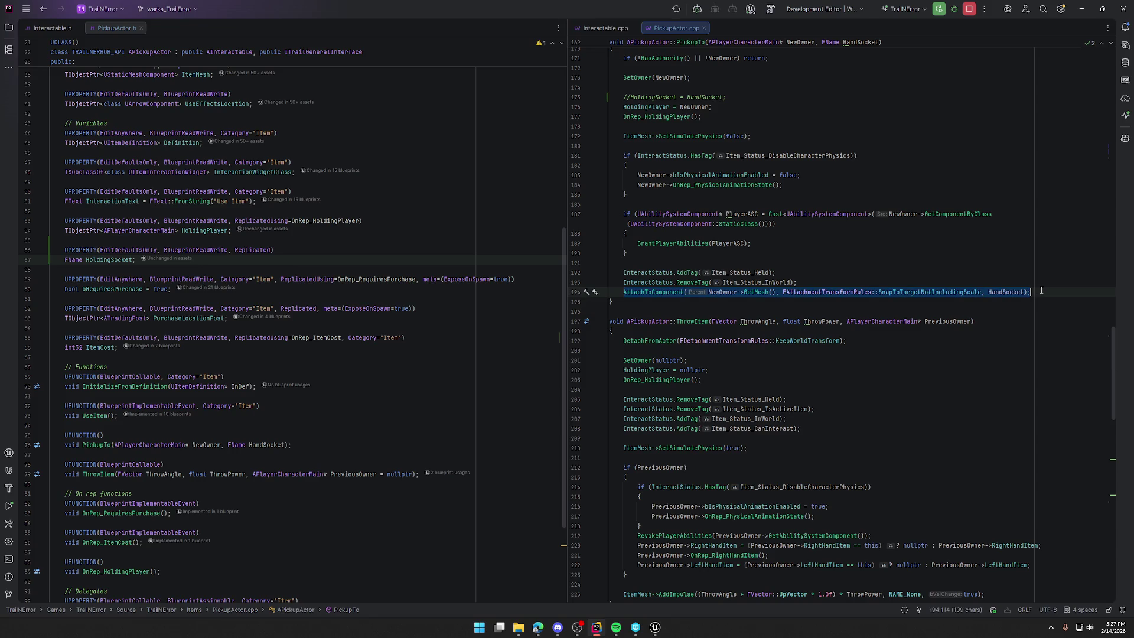
pyautogui.scroll(3, 878, 444)
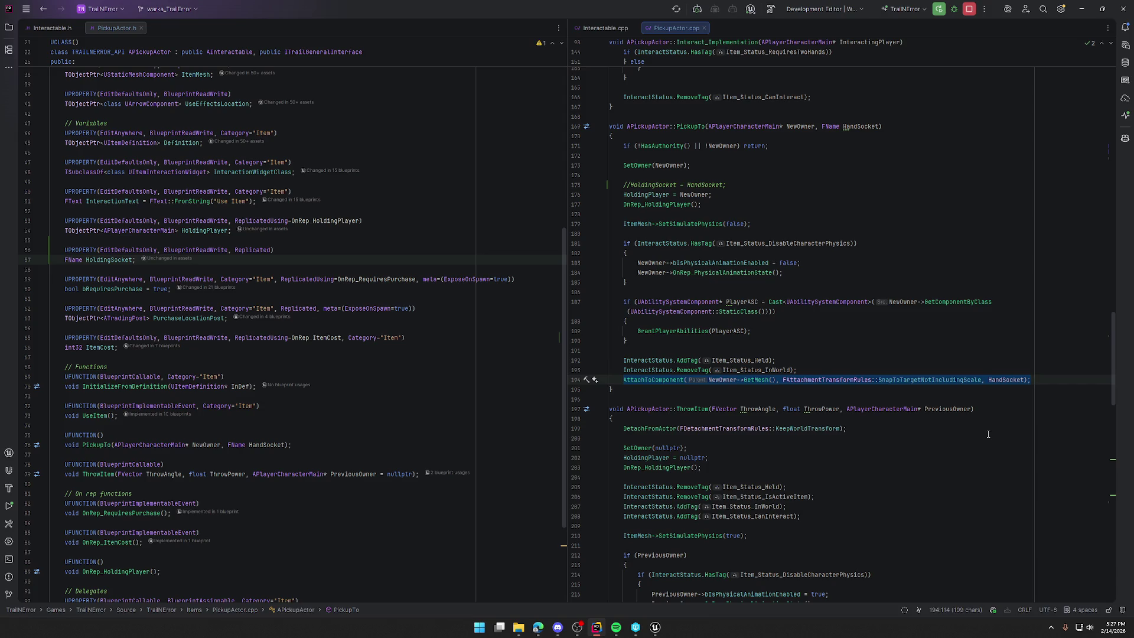
pyautogui.scroll(8, 988, 434)
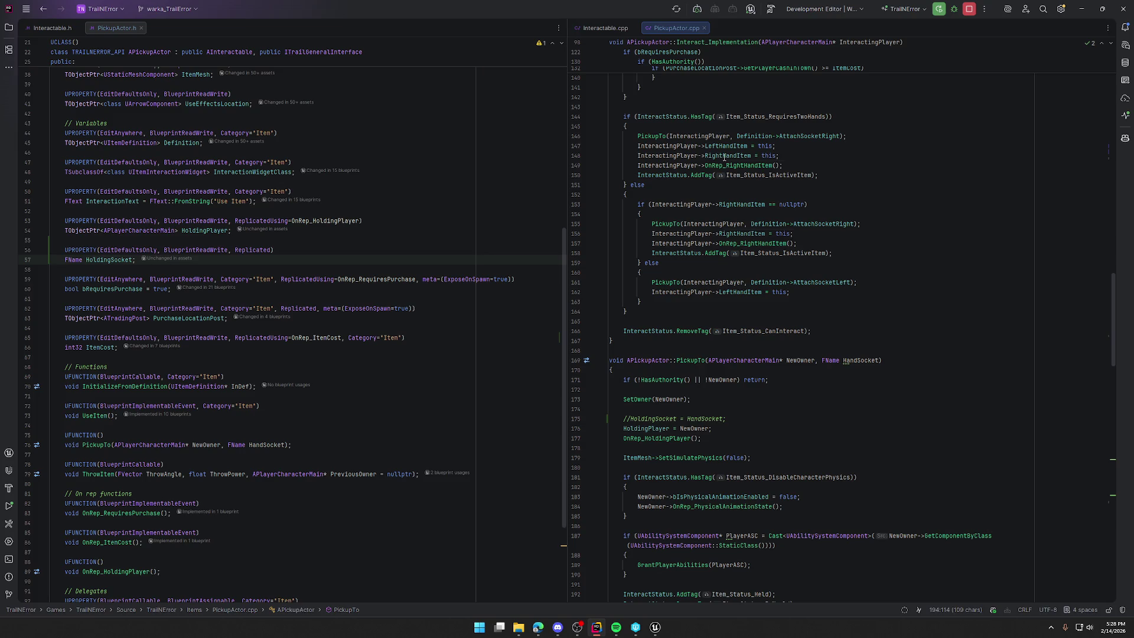
pyautogui.scroll(-4, 822, 393)
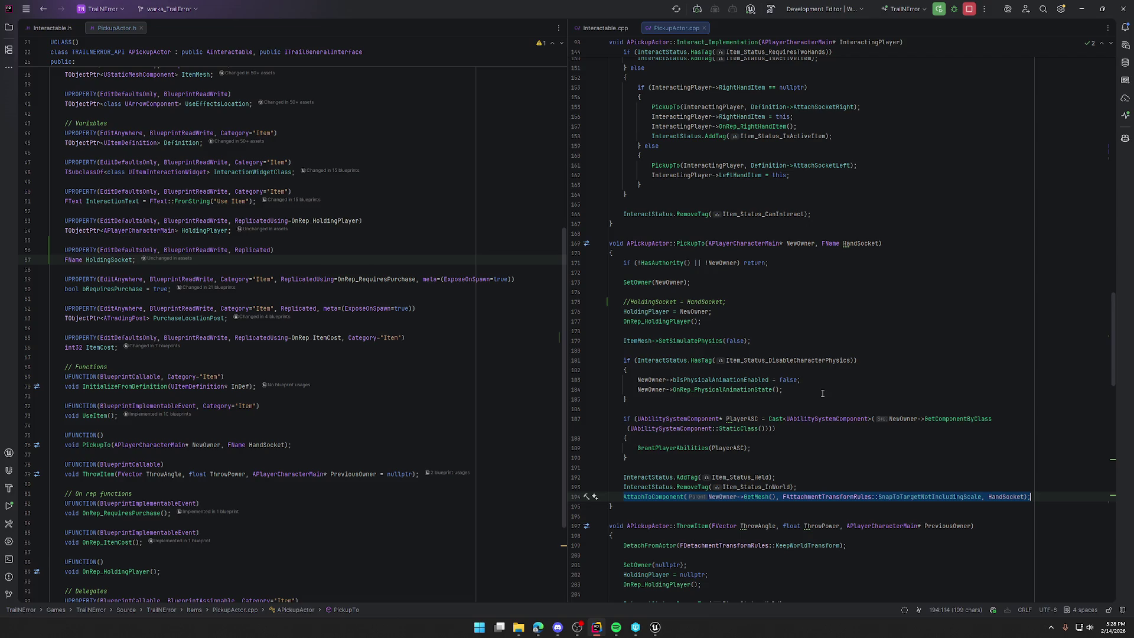
pyautogui.scroll(-4, 822, 393)
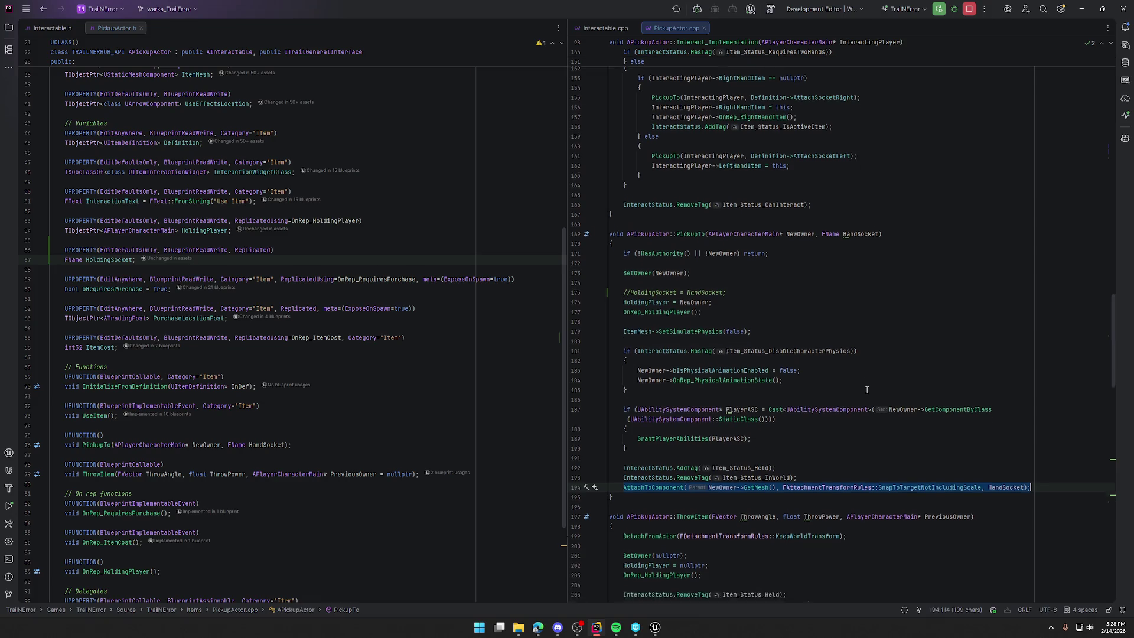
pyautogui.scroll(1, 802, 370)
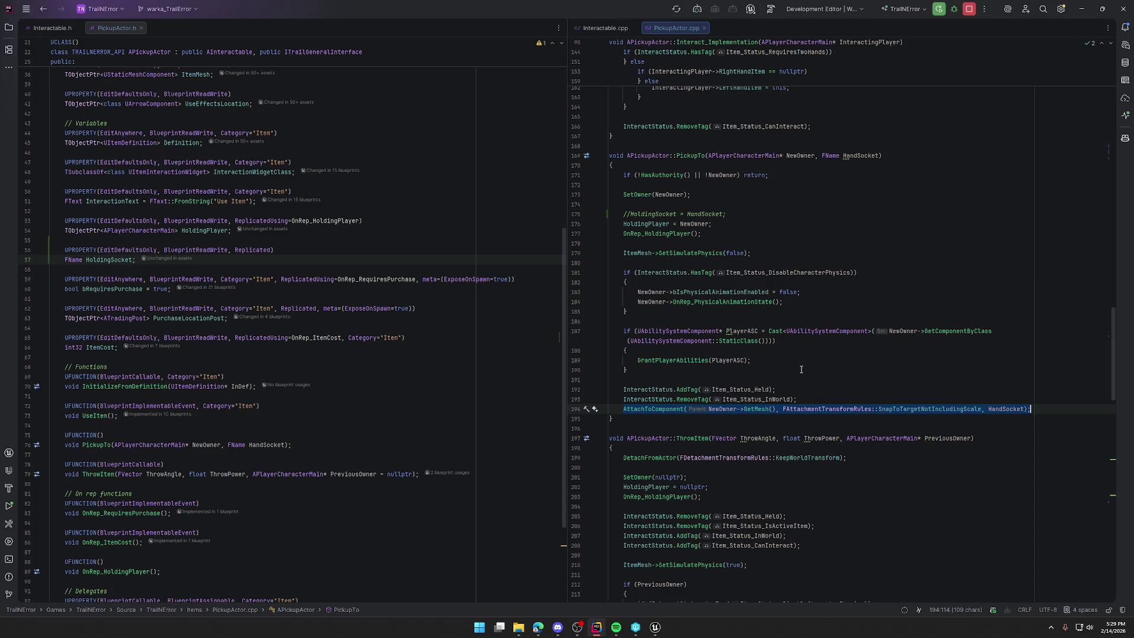
pyautogui.click(654, 408)
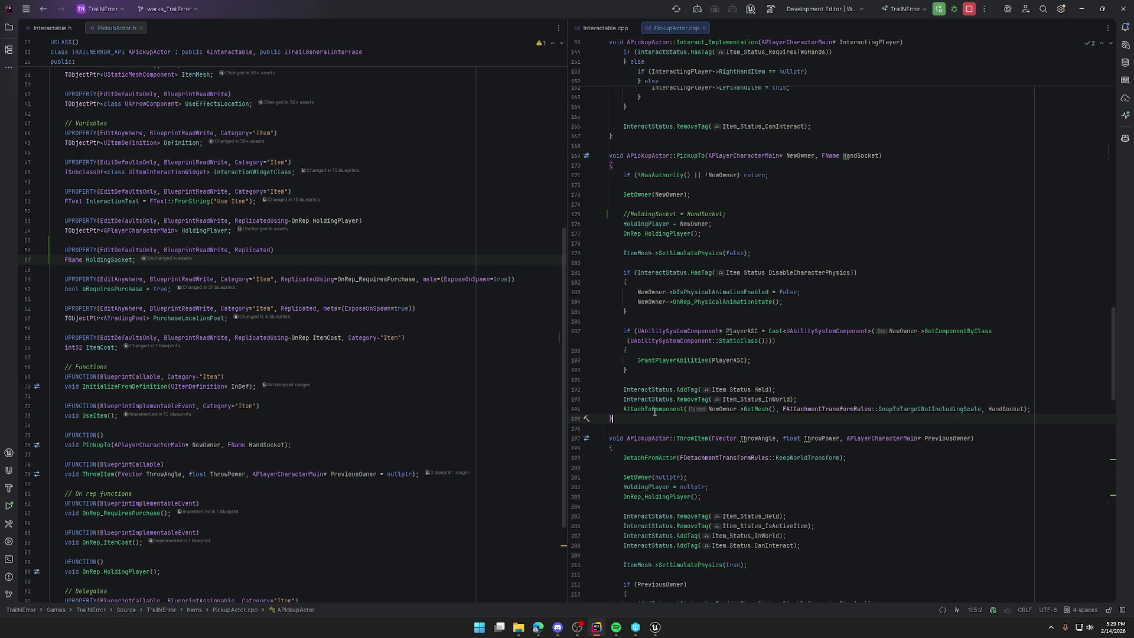
# Peek at the AttachToComponent declaration in Actor.h, close it, and return to PickupActor.h's top.
pyautogui.keyDown('ctrl'); pyautogui.click(654, 409); pyautogui.keyUp('ctrl')
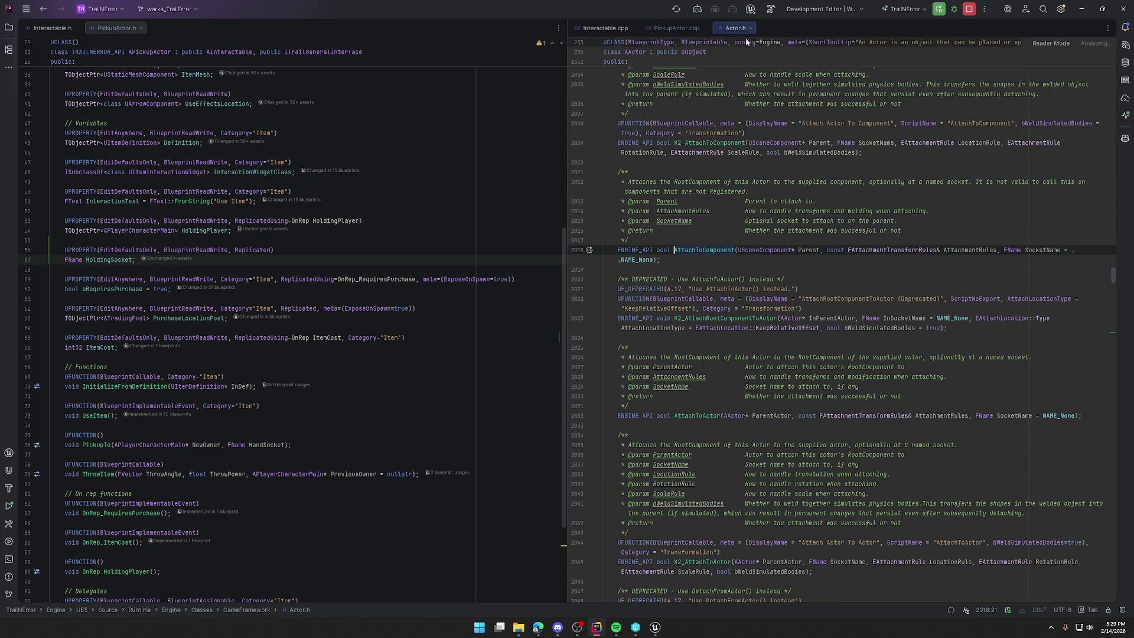
pyautogui.moveTo(745, 30); pyautogui.dragTo(177, 28)
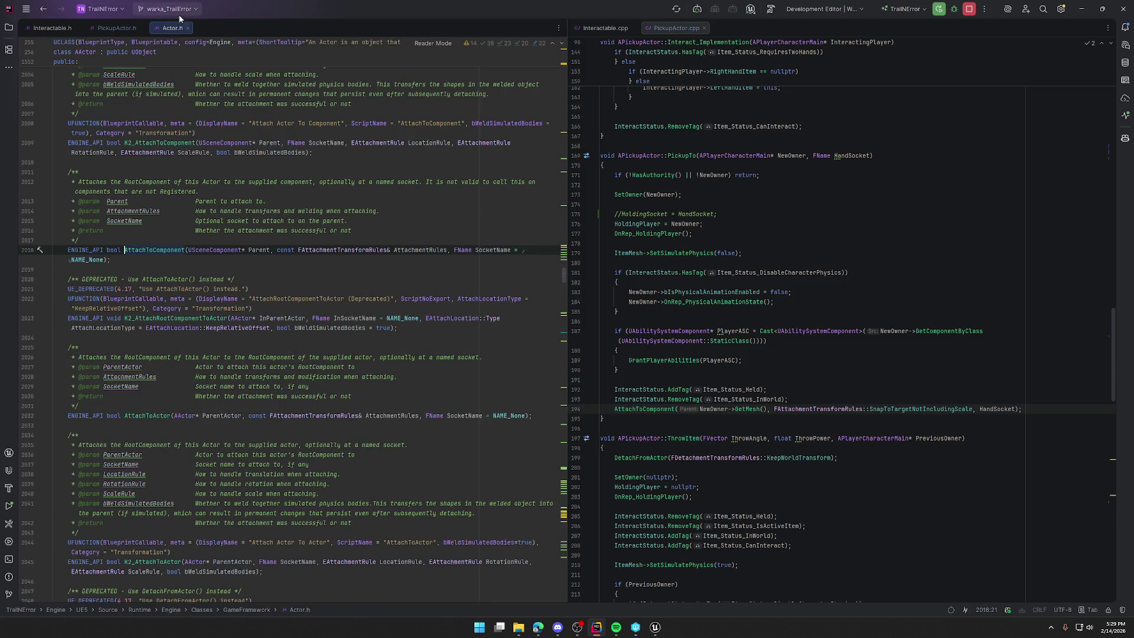
pyautogui.click(187, 27)
pyautogui.hotkey('ctrl', 'Home')
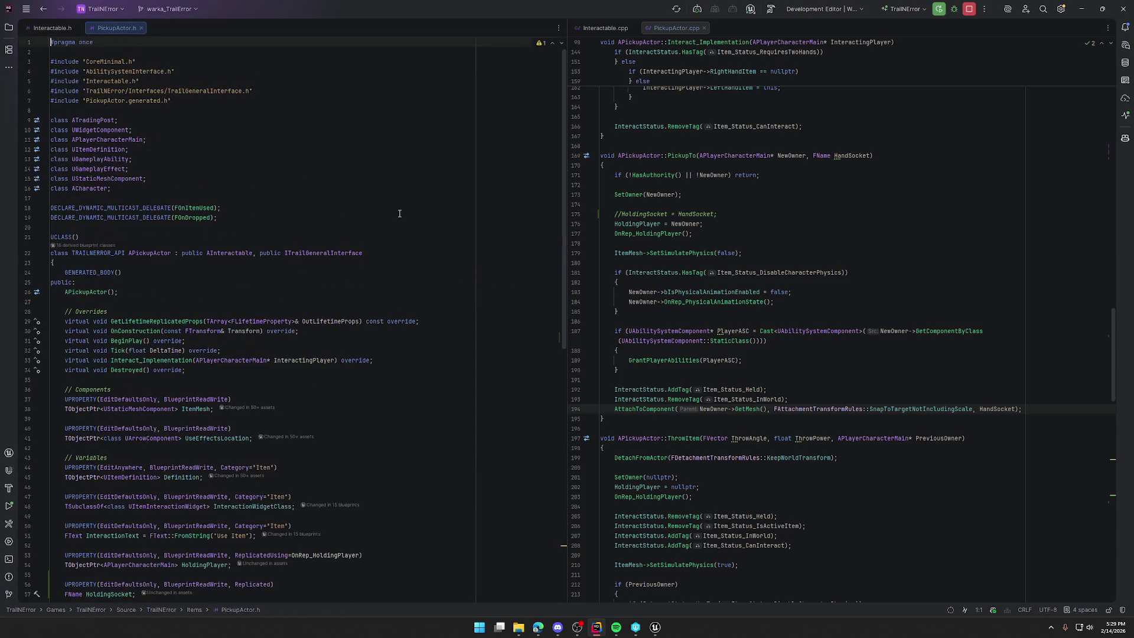
# Add 'virtual void OnRep_AttachmentReplication() override' and generate its definition in PickupActor.cpp.
pyautogui.click(390, 360)
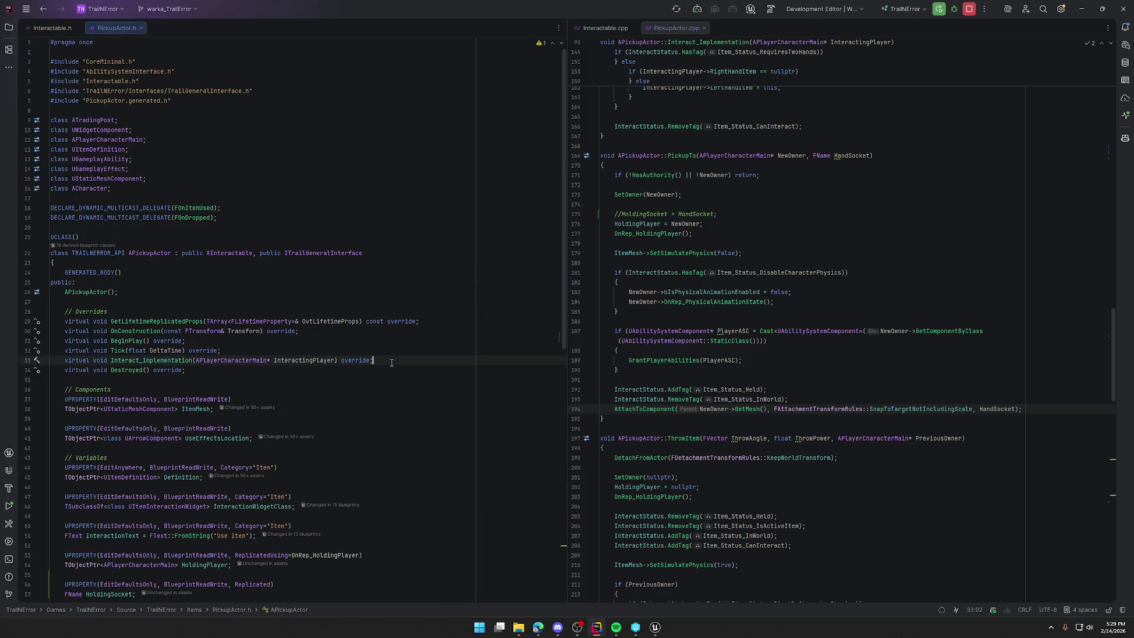
pyautogui.press('Return')
pyautogui.write('virtu')
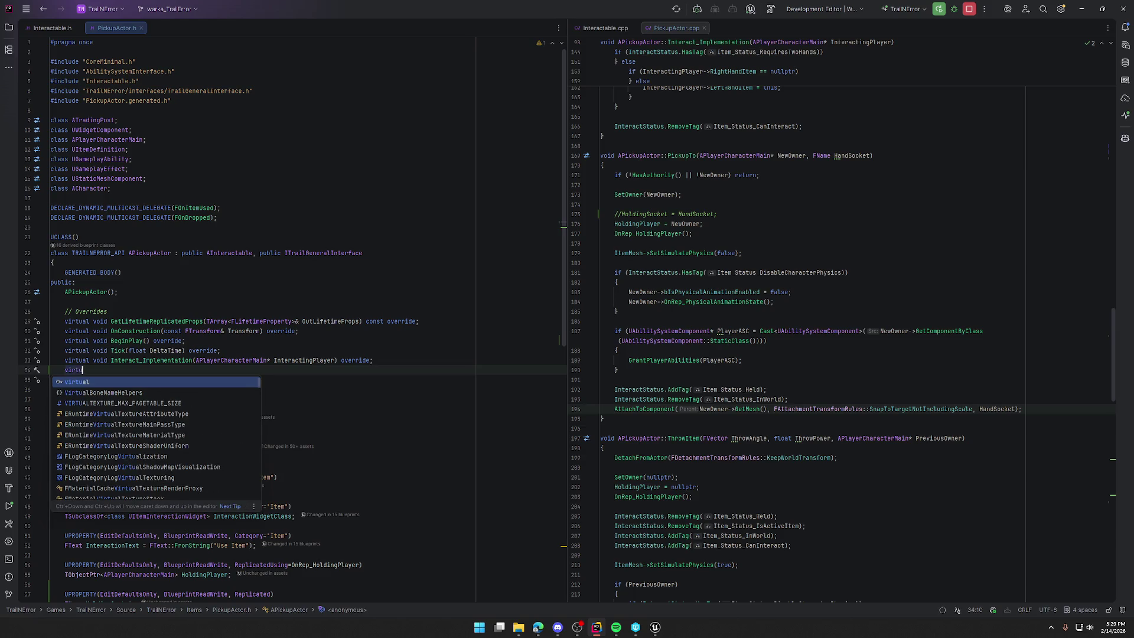
pyautogui.write('al void OnRep_')
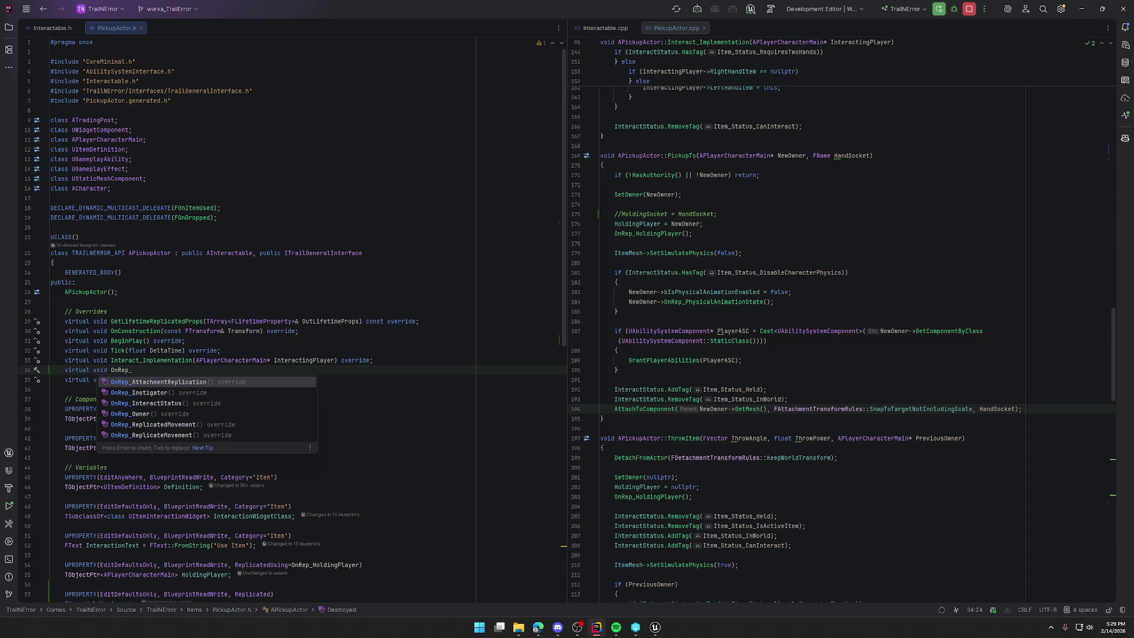
pyautogui.press('Return')
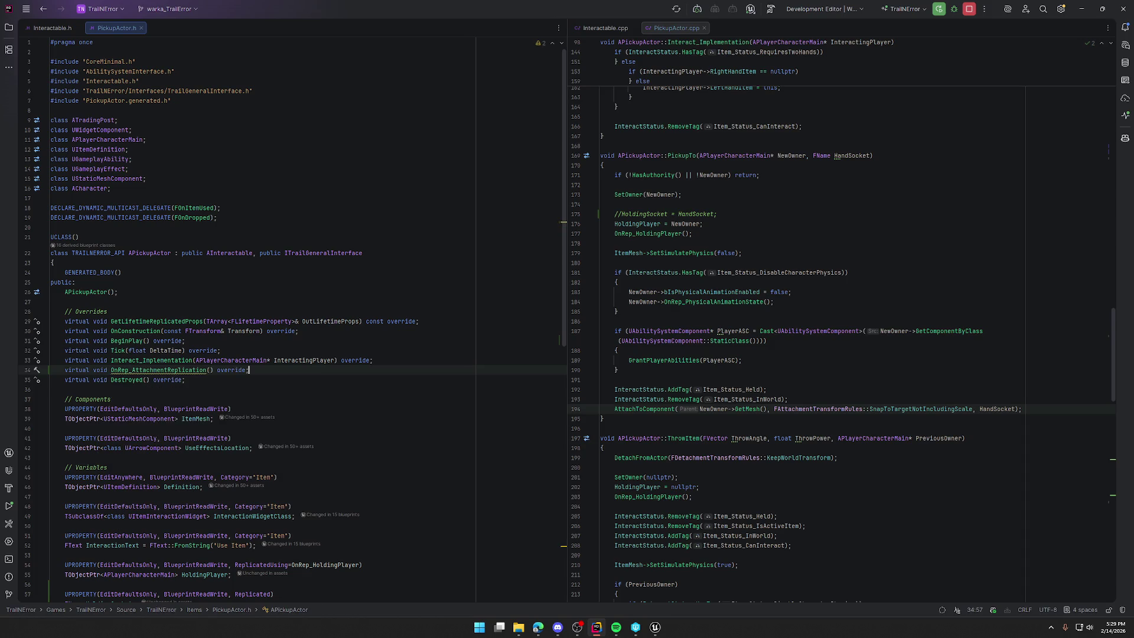
pyautogui.click(151, 370)
pyautogui.hotkey('alt', 'Return')
pyautogui.press('Return')
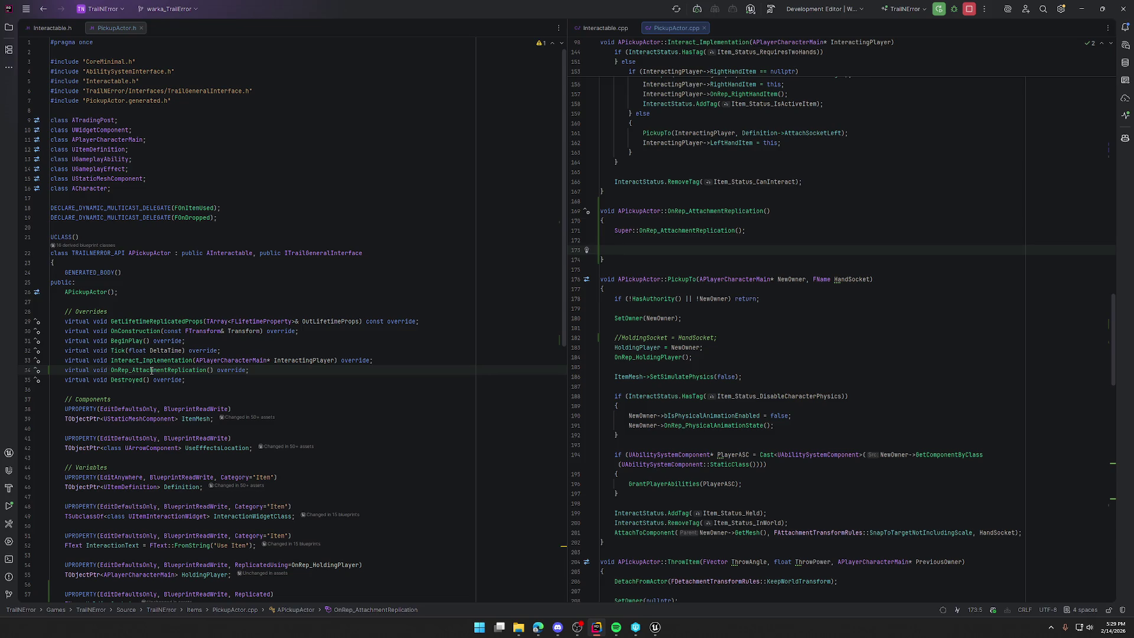
# Start an if block testing AttachmentReplication.AttachParent != nullptr.
pyautogui.write('if (')
pyautogui.write('attachment')
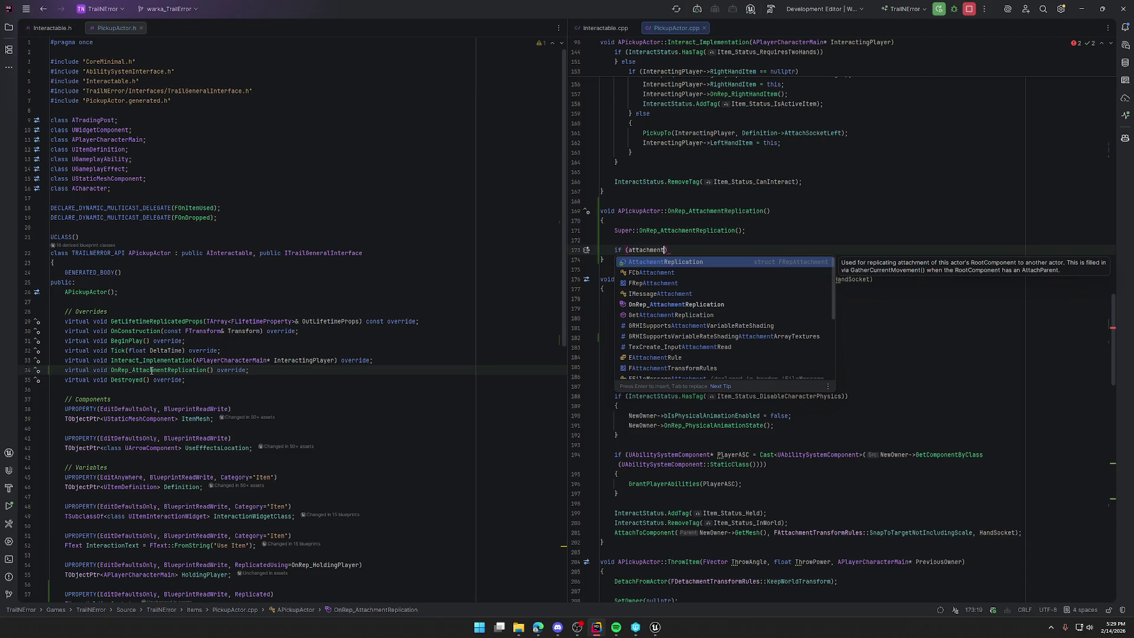
pyautogui.write('rep')
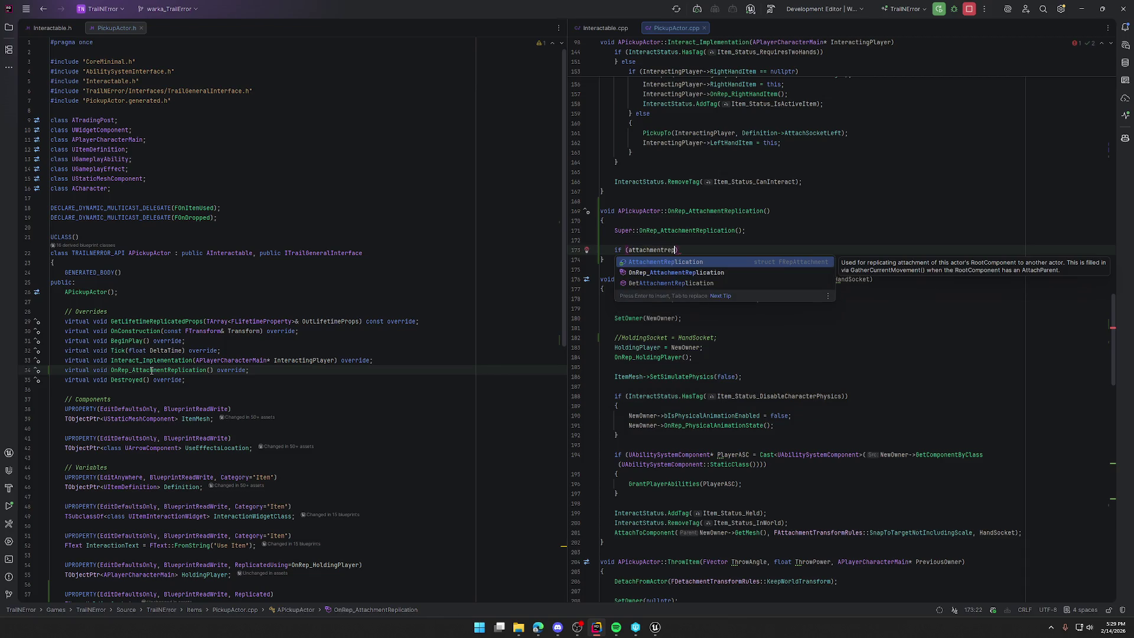
pyautogui.press('Return')
pyautogui.write('.')
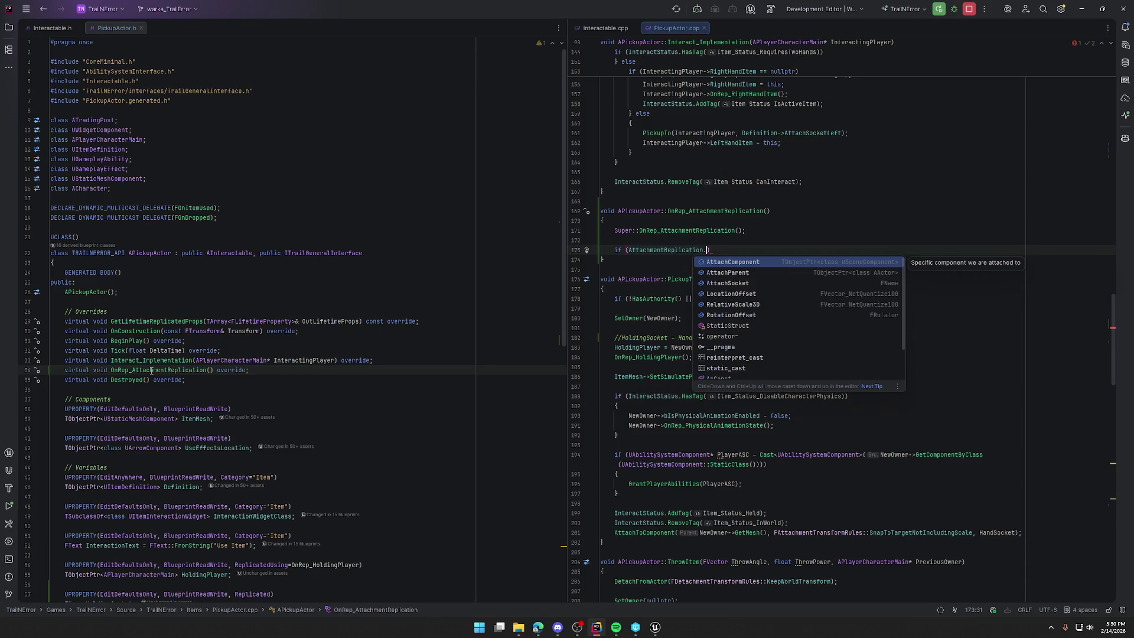
pyautogui.write('par')
pyautogui.press('Return')
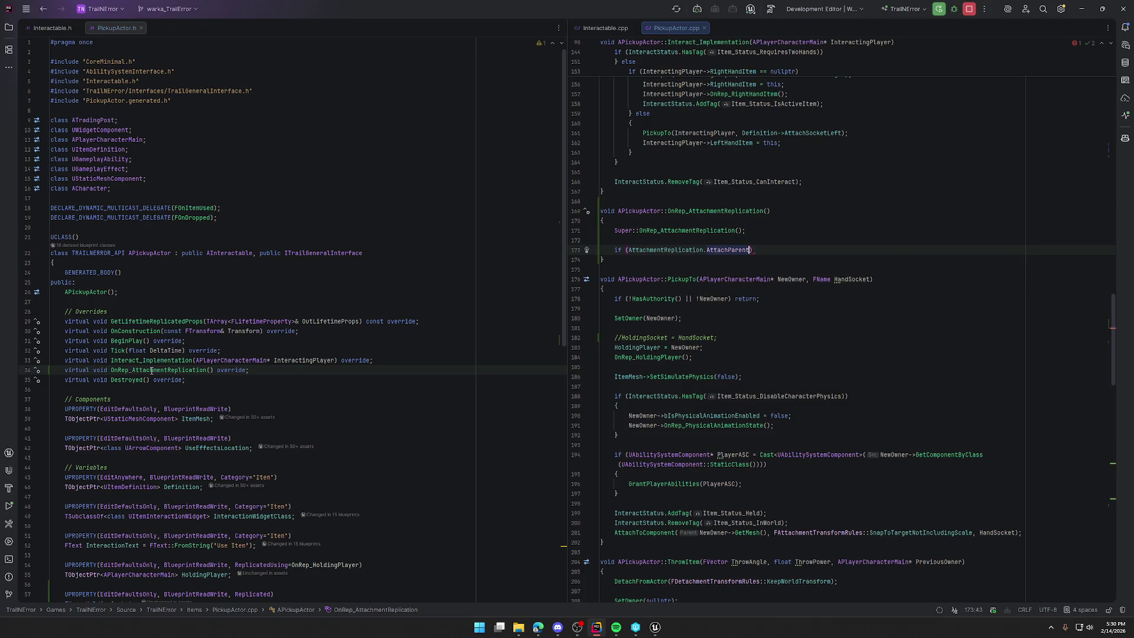
pyautogui.write('!=')
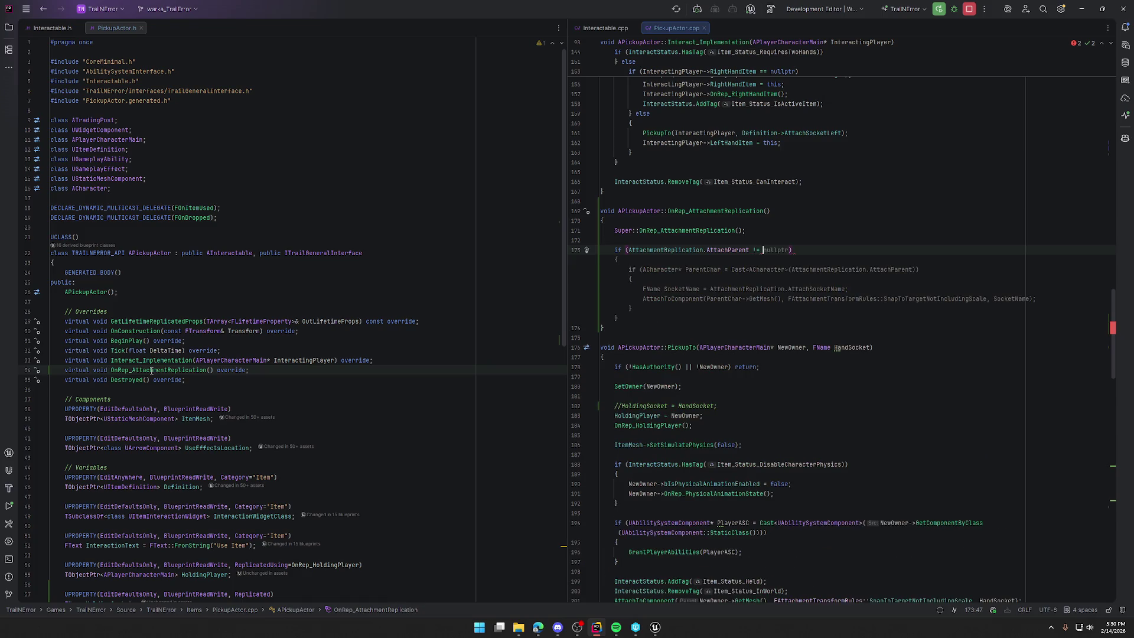
pyautogui.write(' nullptr')
pyautogui.hotkey('ctrl', 'shift', 'Return')
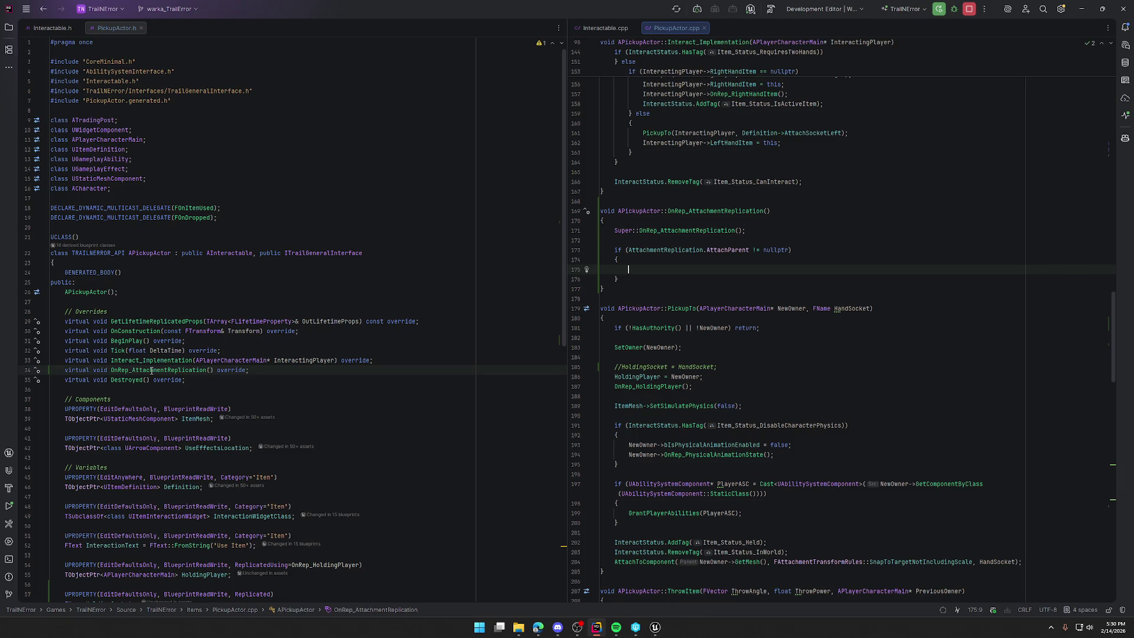
# Make the if body call ItemMesh->SetSimulatePhysics(false) and an else branch call SetSimulatePhysics(true).
pyautogui.write('ItemMesh->SetSimulatePhysics(true);')
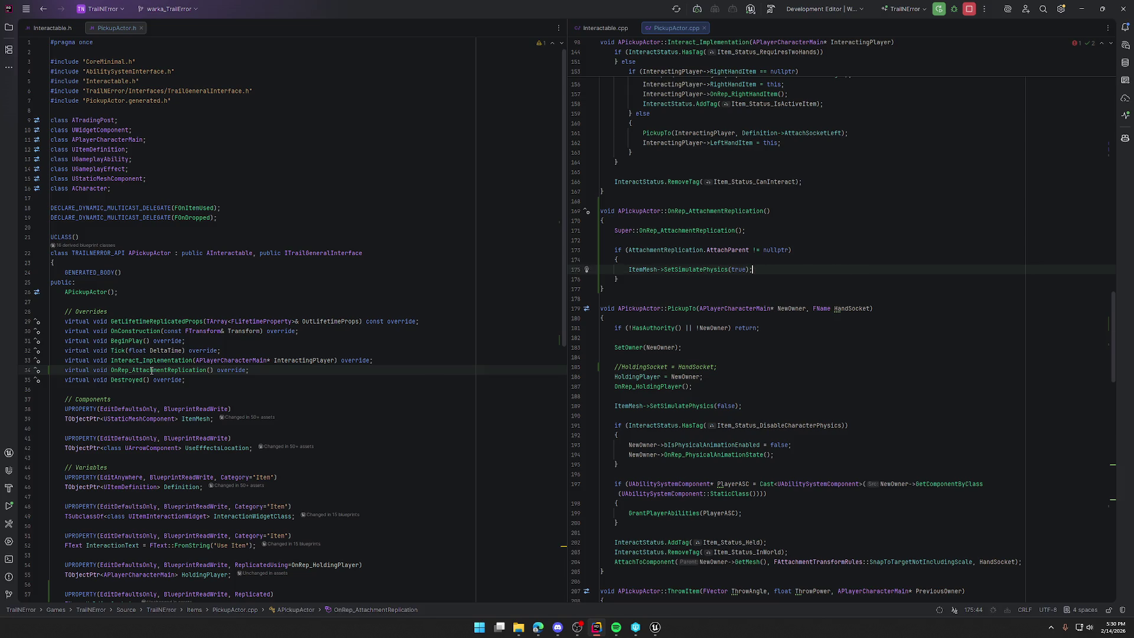
pyautogui.press('Left')
pyautogui.press('Left')
pyautogui.press('Left')
pyautogui.press('Left')
pyautogui.press('BackSpace')
pyautogui.press('BackSpace')
pyautogui.press('Delete')
pyautogui.press('Delete')
pyautogui.write('false')
pyautogui.press('End')
pyautogui.press('Down')
pyautogui.write('el')
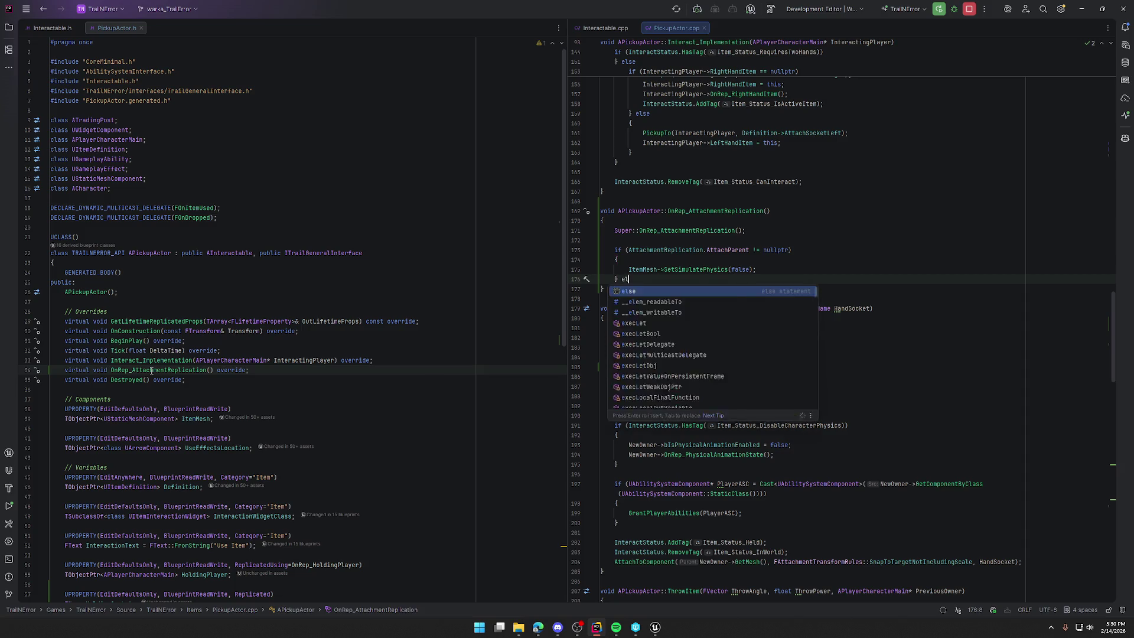
pyautogui.write('se{')
pyautogui.press('Return')
pyautogui.write('ItemMesh->SetSimulatePhysics(true);')
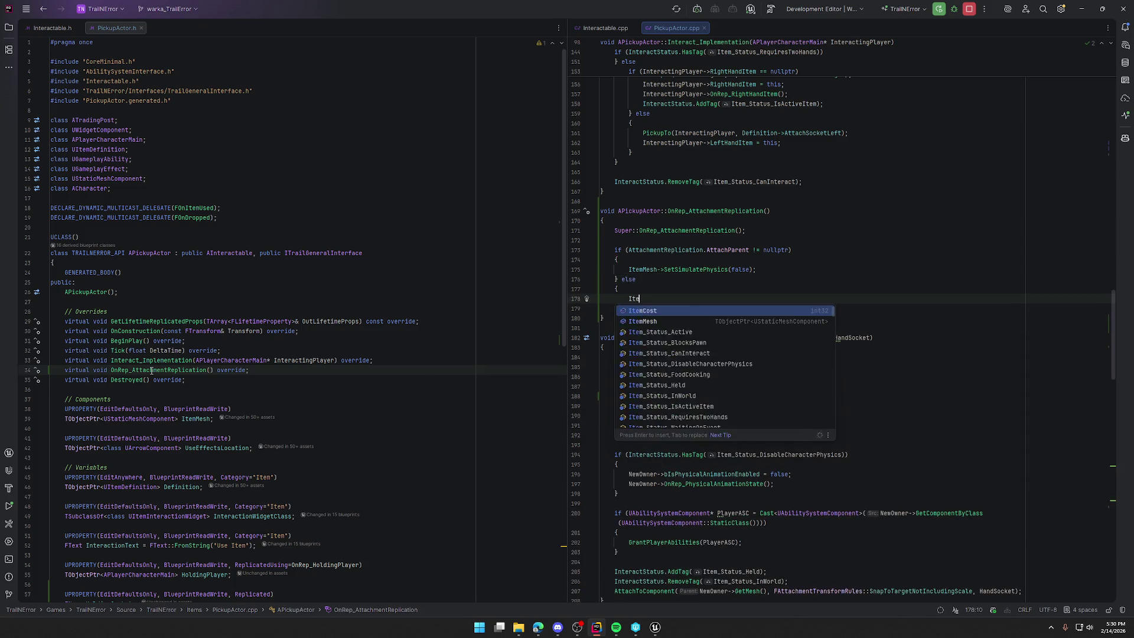
# Move the if/else block above the Super:: call and remove the leftover empty line.
pyautogui.press('Down')
pyautogui.hotkey('shift', 'Up')
pyautogui.hotkey('shift', 'Up')
pyautogui.hotkey('shift', 'Up')
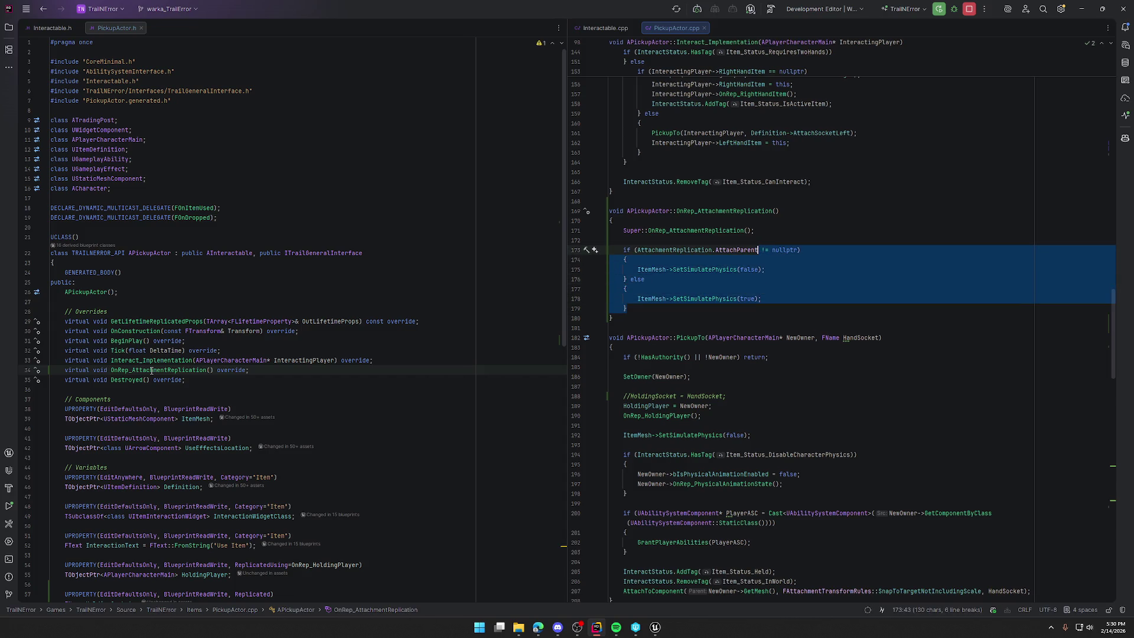
pyautogui.press('Delete')
pyautogui.press('BackSpace')
pyautogui.press('Up')
pyautogui.hotkey('ctrl', 'alt', 'Return')
pyautogui.write('if (AttachmentReplication.AttachParent != nullptr)     {         ItemMesh->SetSimulatePhysics(false);     } else     {         ItemMesh->SetSimulatePhysics(true);     }')
pyautogui.press('Down')
pyautogui.press('Down')
pyautogui.press('Down')
pyautogui.press('BackSpace')
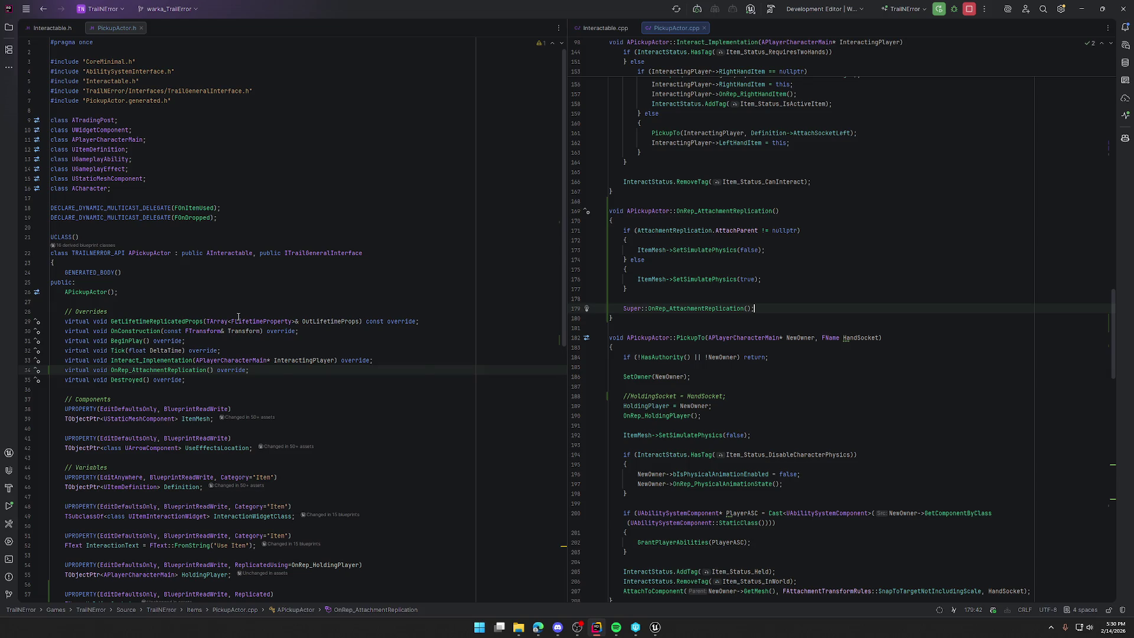
pyautogui.moveTo(238, 319)
pyautogui.scroll(-6, 718, 284)
pyautogui.scroll(-5, 743, 162)
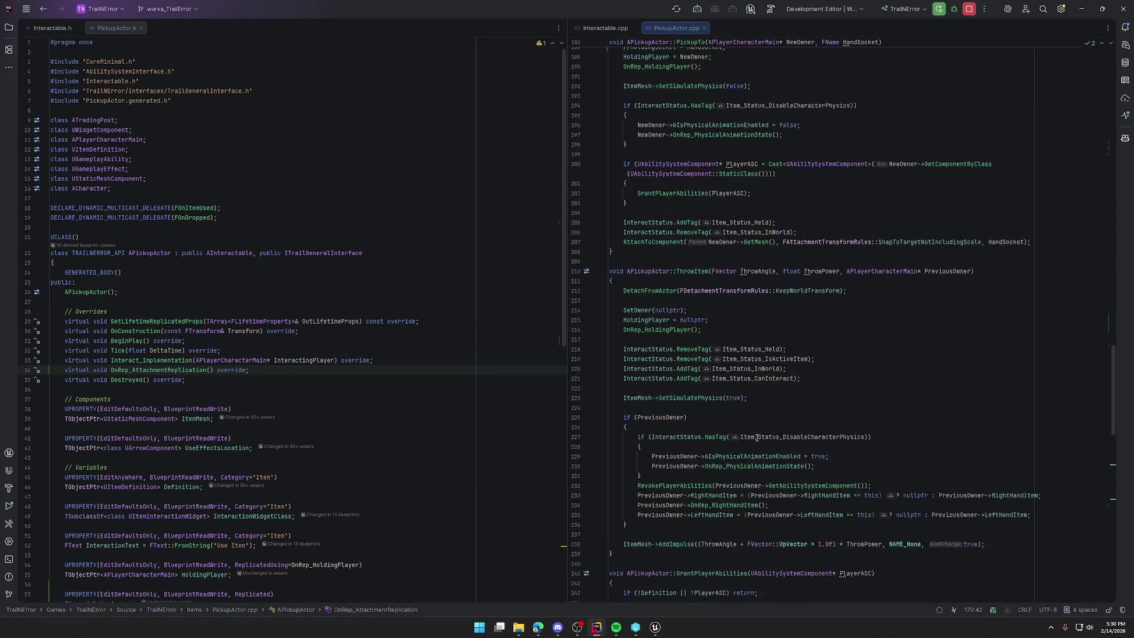
pyautogui.scroll(7, 768, 458)
pyautogui.scroll(2, 768, 459)
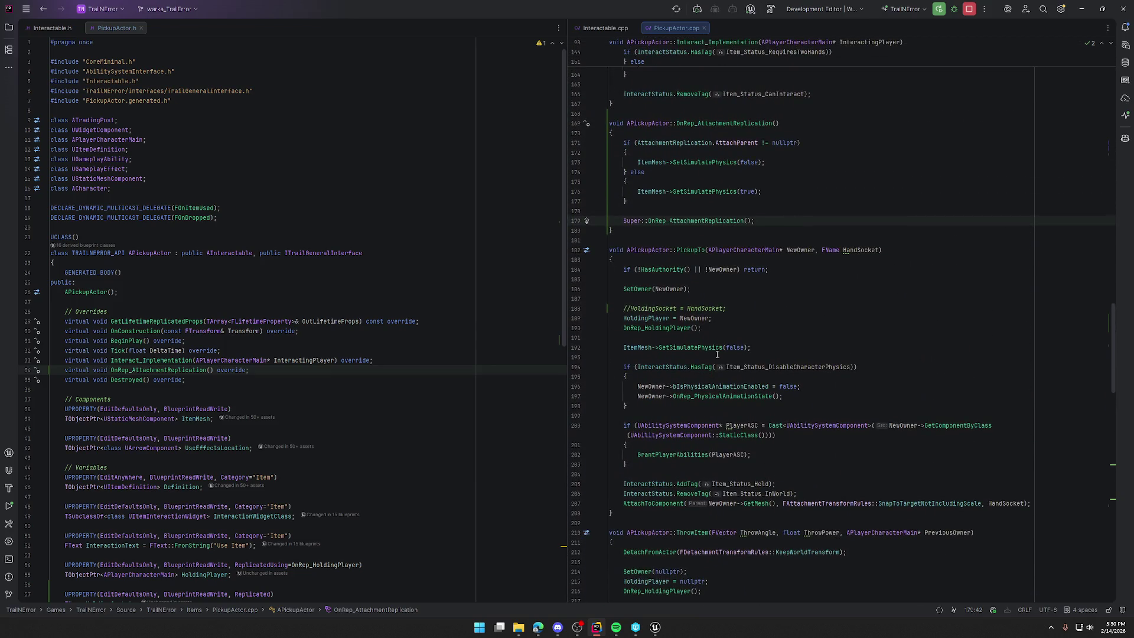
# Close the Unreal Editor and delete the commented-out HoldingSocket assignment in PickupActor.cpp.
pyautogui.click(656, 627)
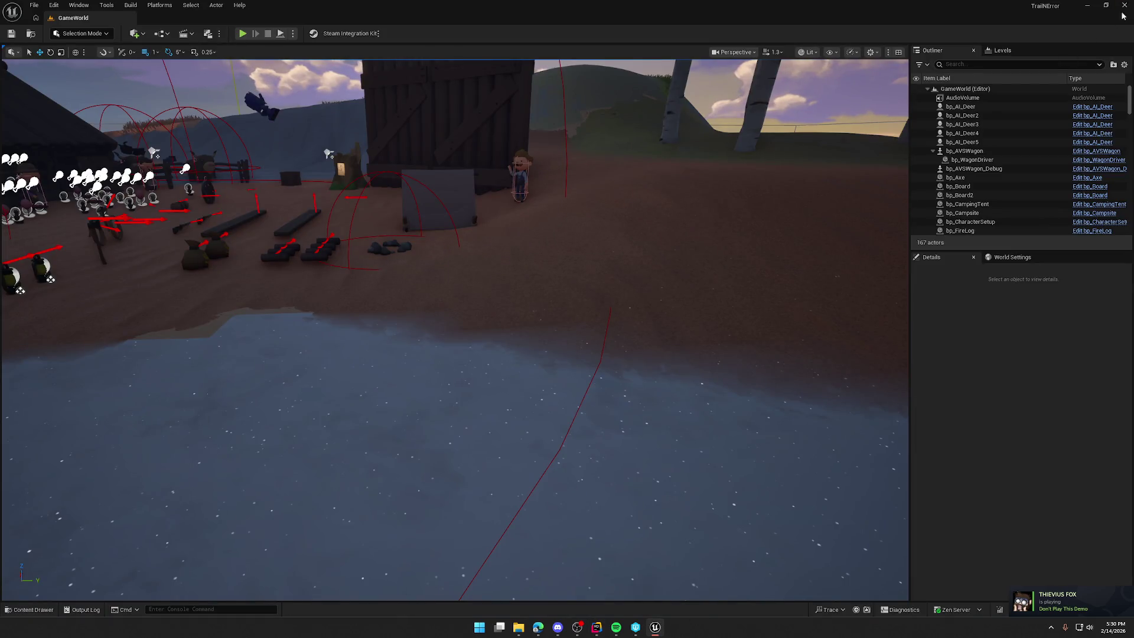
pyautogui.click(1124, 6)
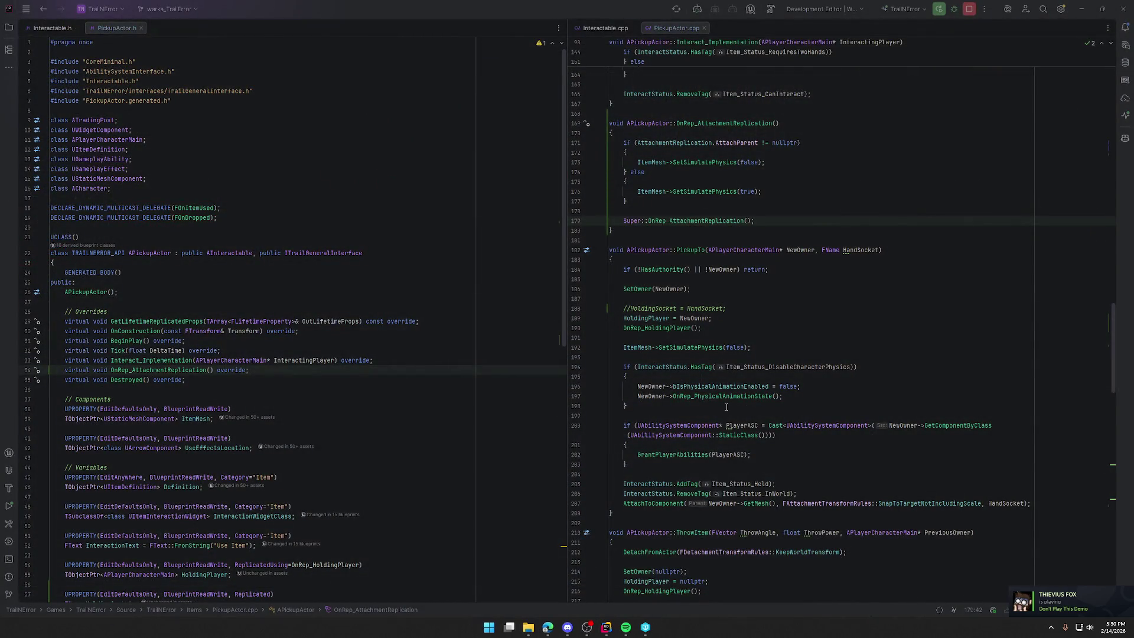
pyautogui.moveTo(624, 308); pyautogui.dragTo(734, 308)
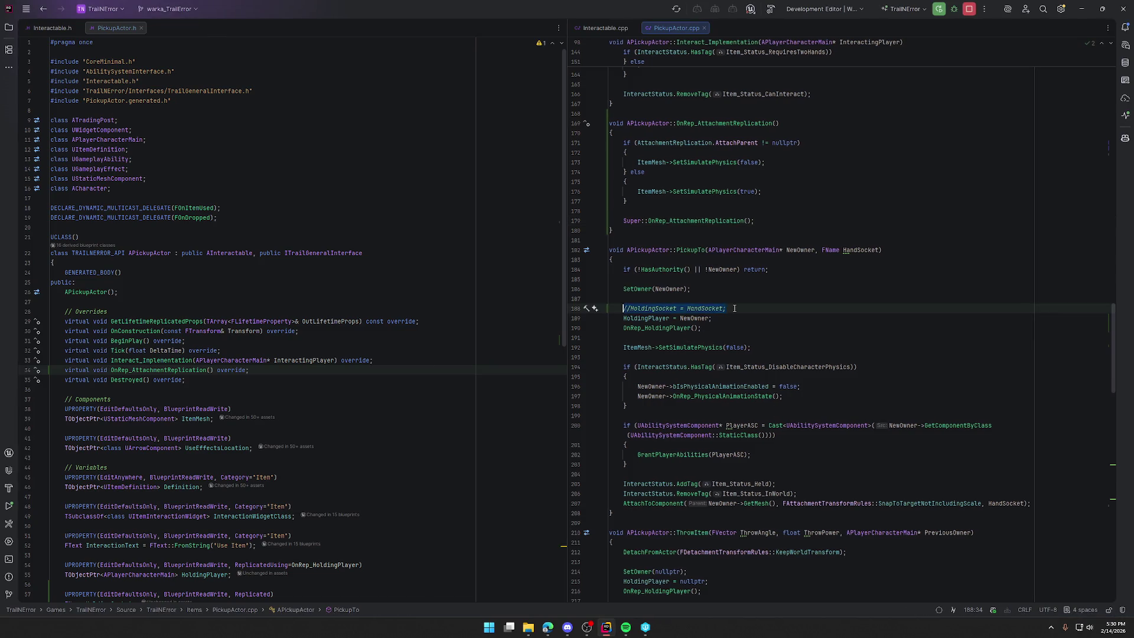
pyautogui.press('BackSpace')
pyautogui.press('BackSpace')
# Remove the HoldingSocket UPROPERTY lines from the header and start the build with Run.
pyautogui.scroll(-10, 293, 439)
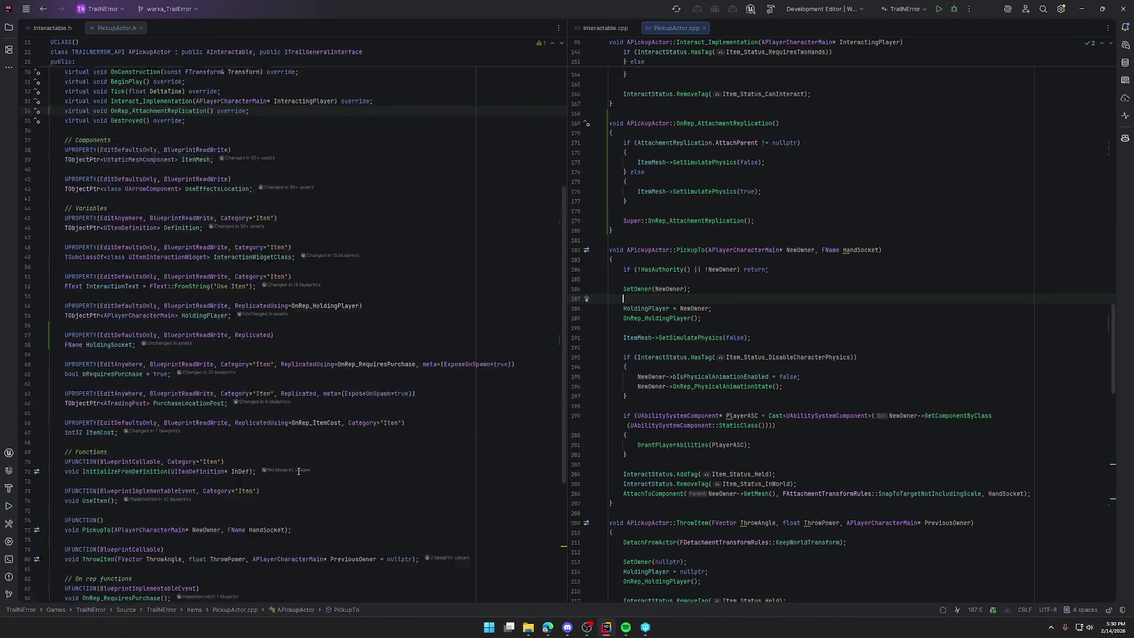
pyautogui.click(135, 258)
pyautogui.hotkey('shift', 'Up')
pyautogui.hotkey('shift', 'Up')
pyautogui.press('BackSpace')
pyautogui.press('BackSpace')
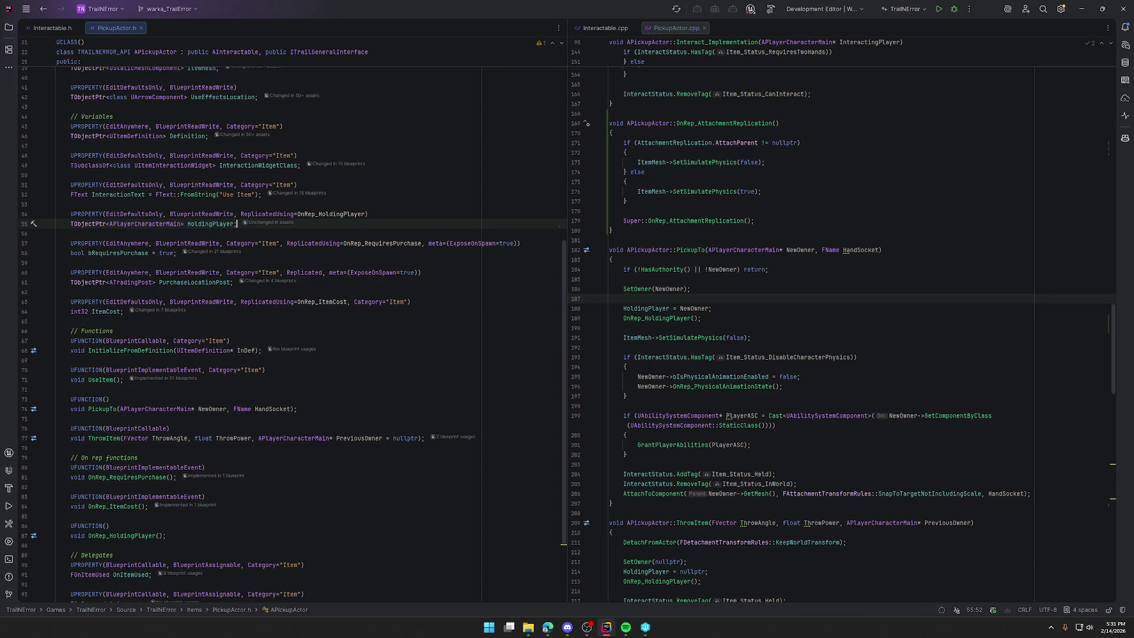
pyautogui.click(940, 9)
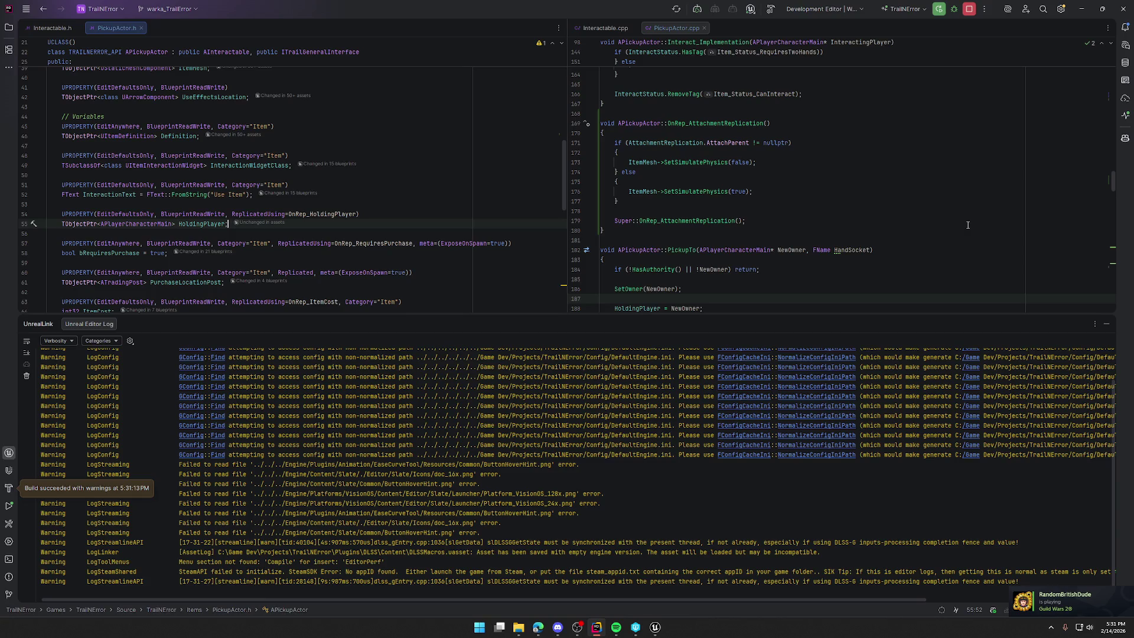
# Open GameWorld from Content/Maps in the Content Drawer and start a Play session.
pyautogui.click(1105, 324)
pyautogui.click(655, 627)
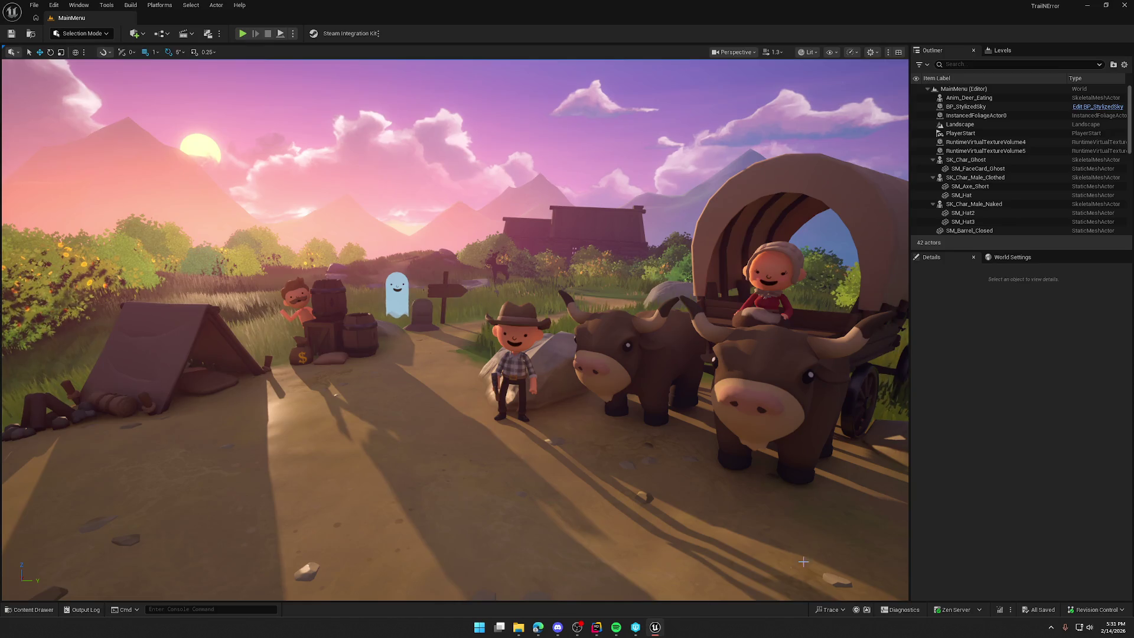
pyautogui.hotkey('ctrl', 'space')
pyautogui.click(227, 462)
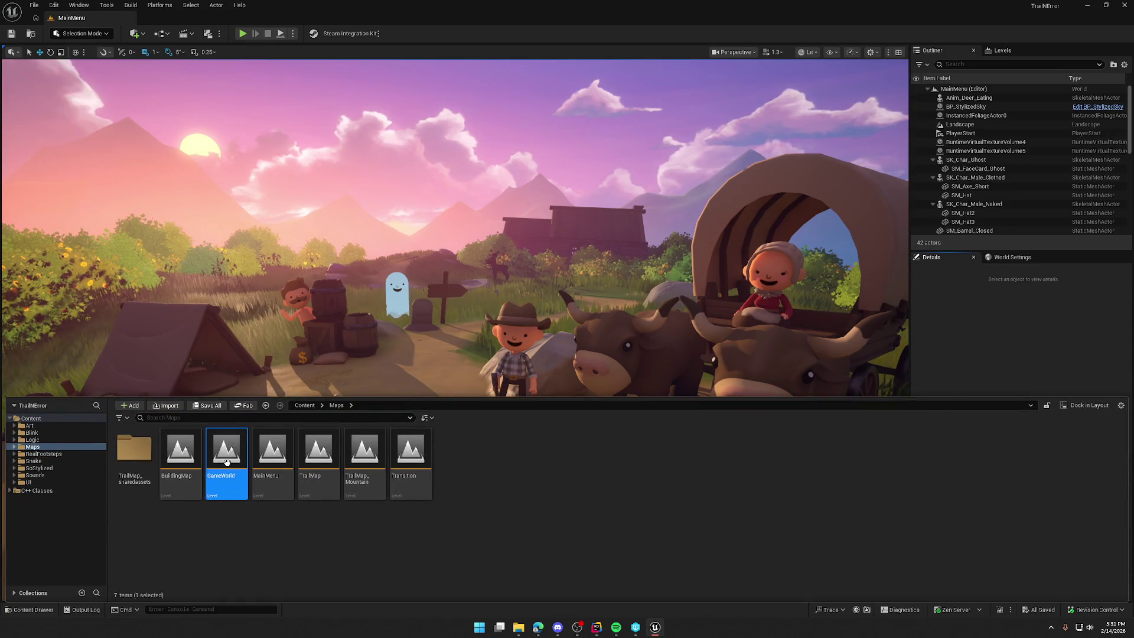
pyautogui.doubleClick(227, 462)
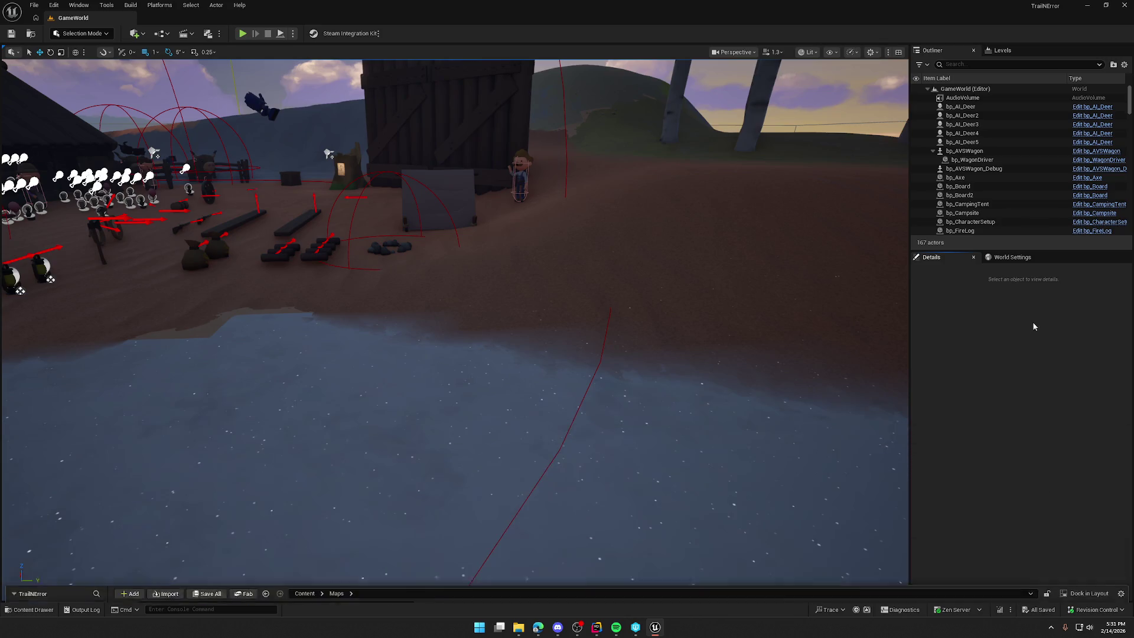
pyautogui.click(242, 33)
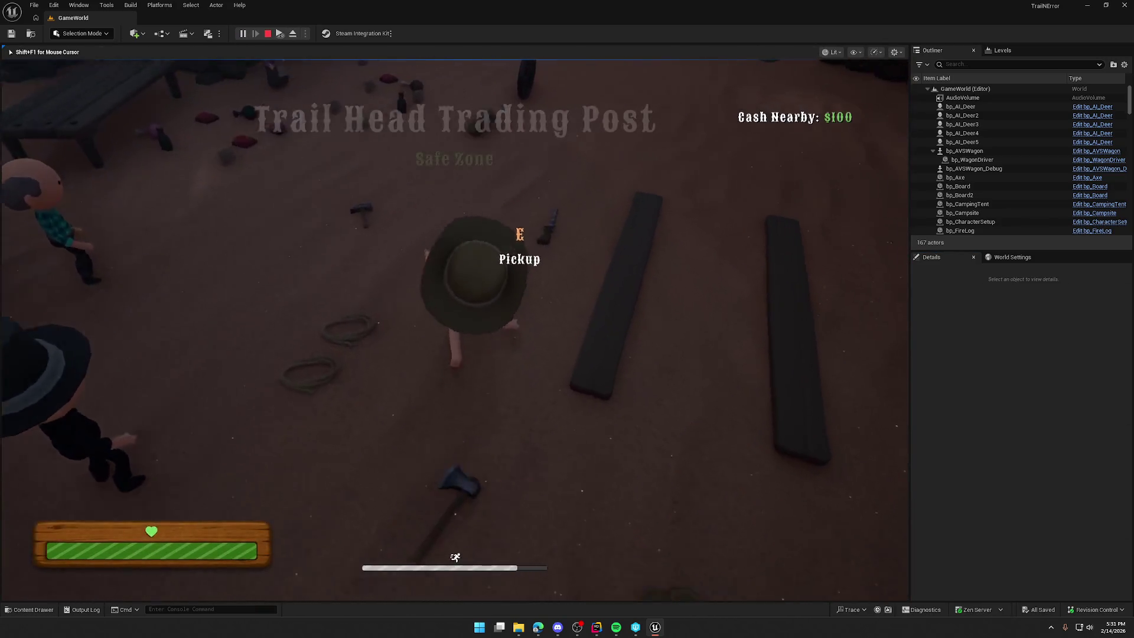
pyautogui.hotkey('shift', 'w')
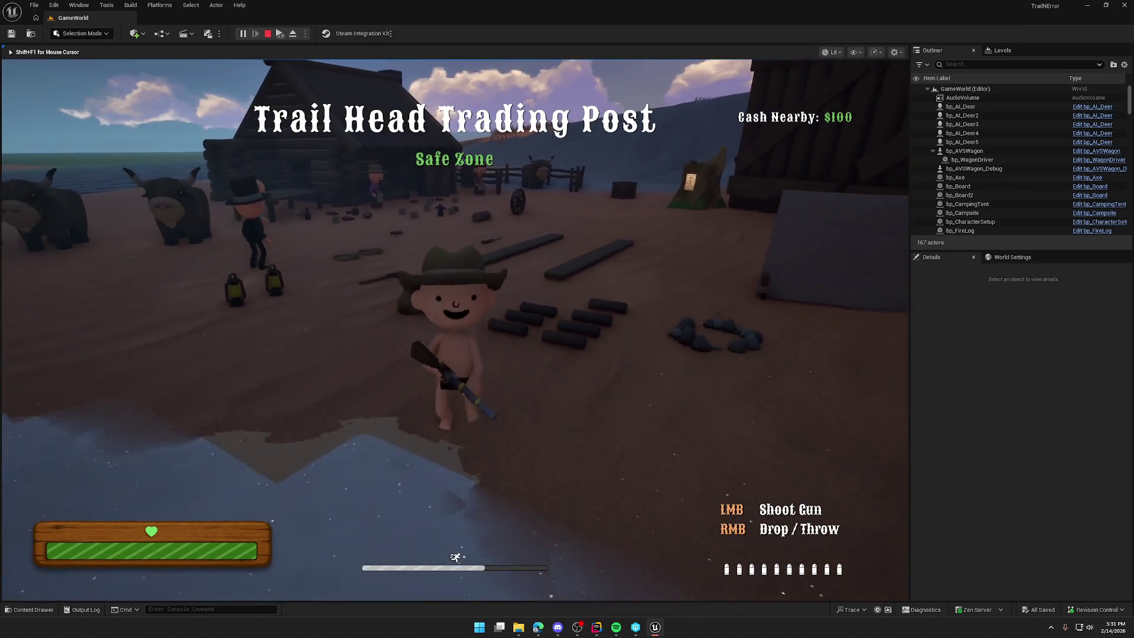
pyautogui.press('super')
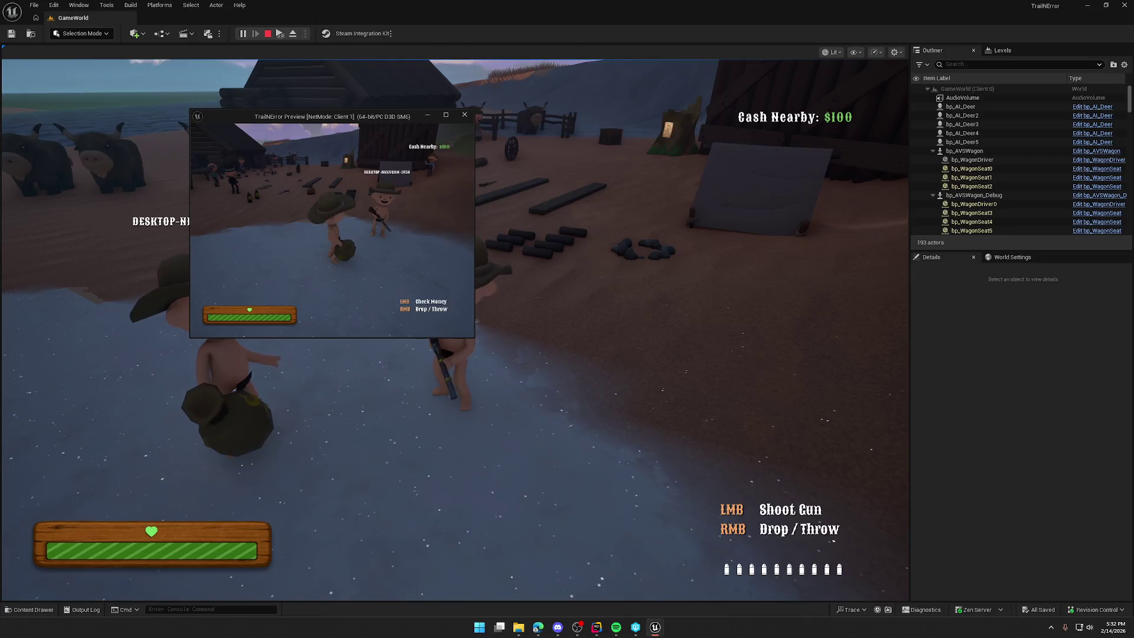
pyautogui.press('a')
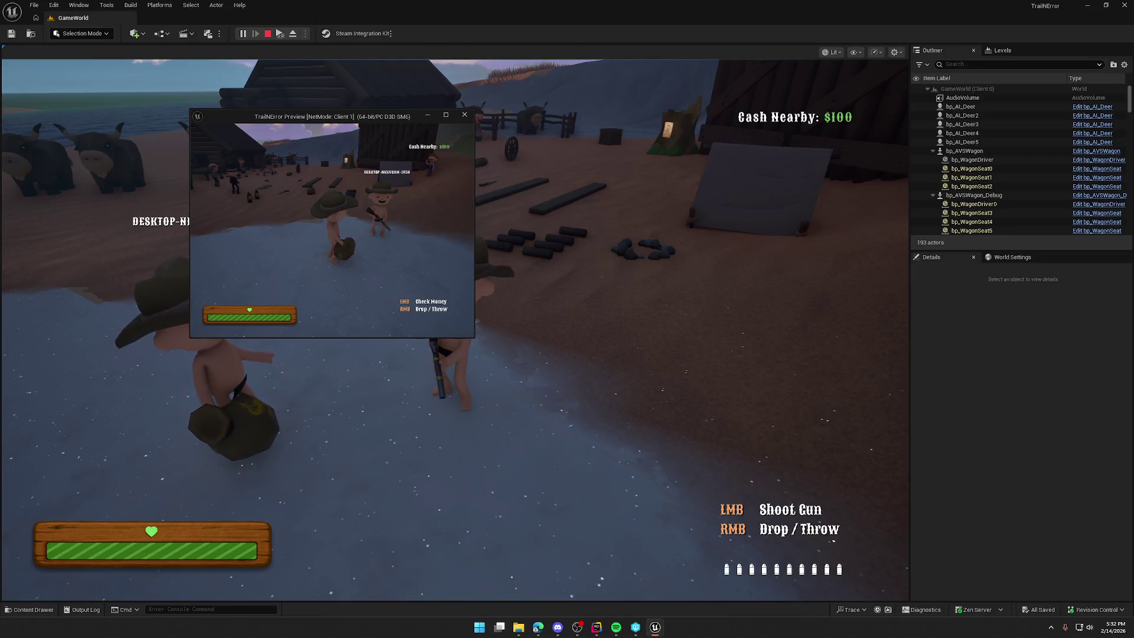
pyautogui.press('super')
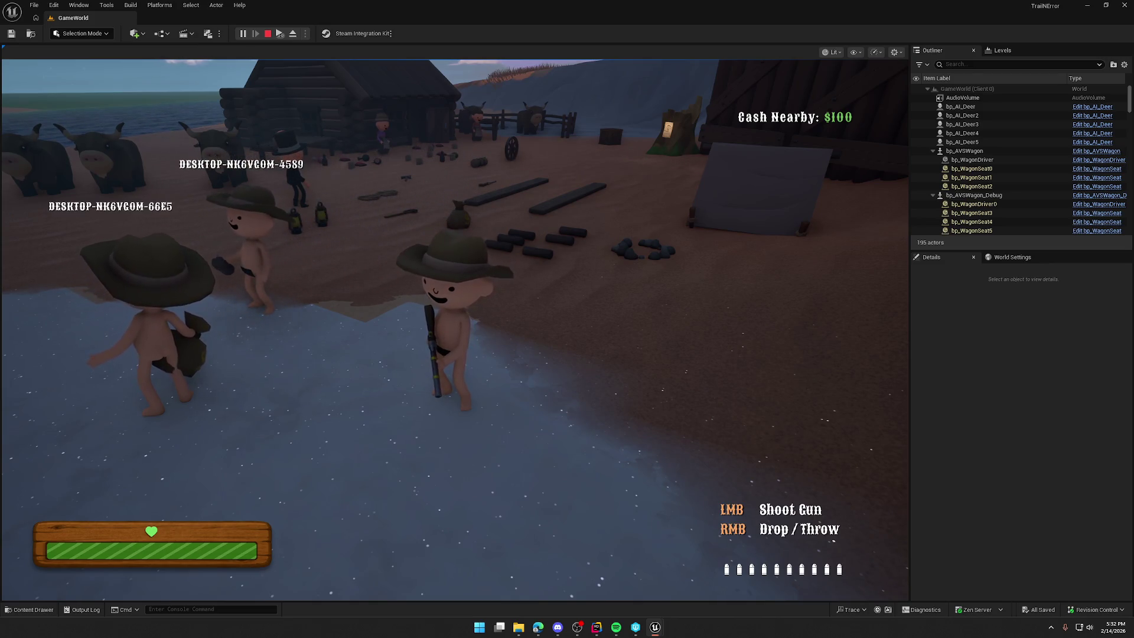
pyautogui.press('Escape')
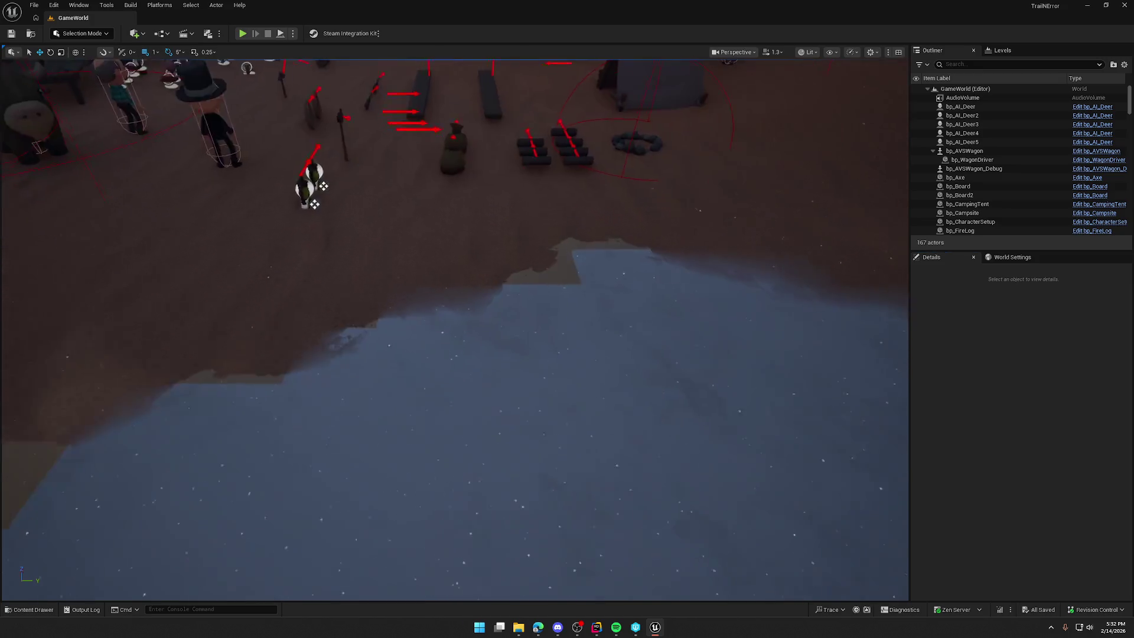
# Start Play in GameWorld and run to the trading post to pick up the money bag.
pyautogui.moveTo(768, 354); pyautogui.dragTo(708, 425)
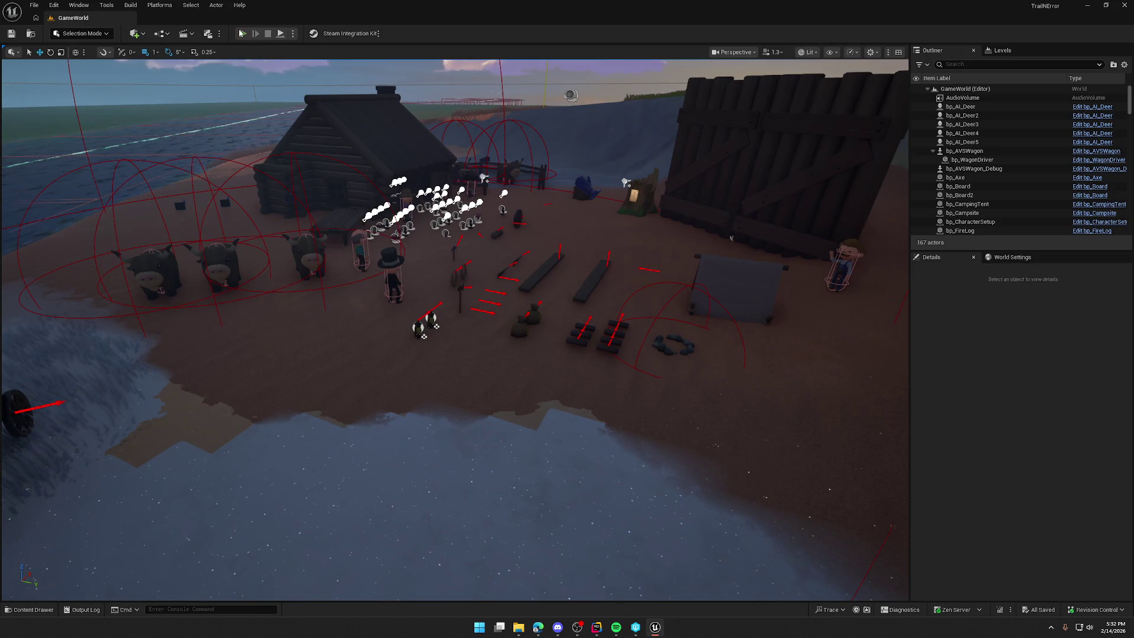
pyautogui.click(242, 33)
pyautogui.click(401, 226)
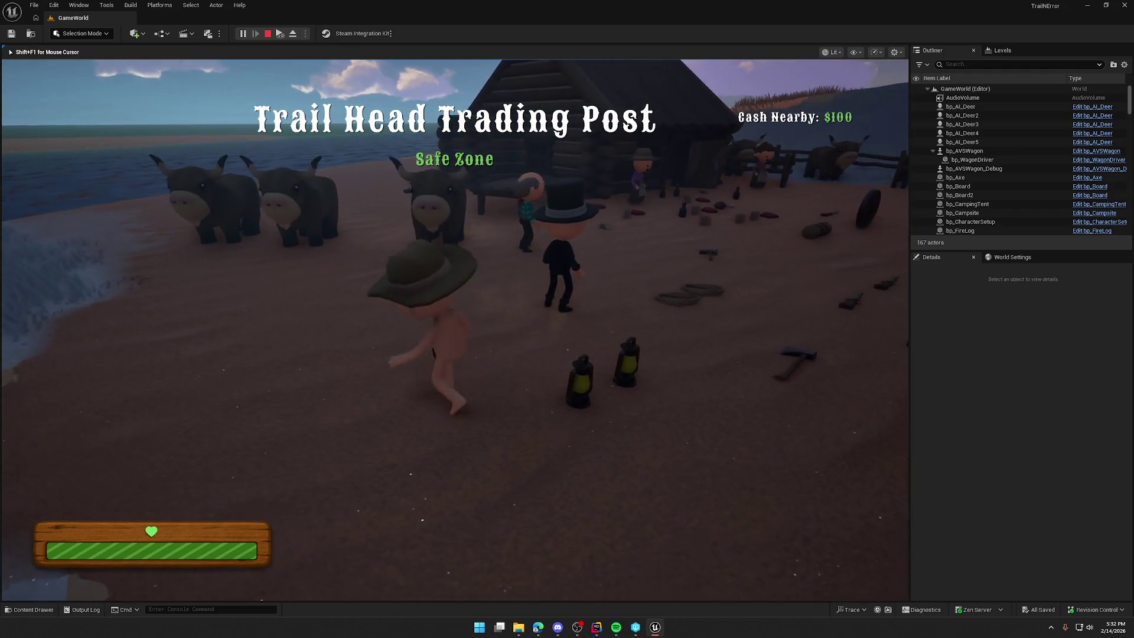
pyautogui.press('s')
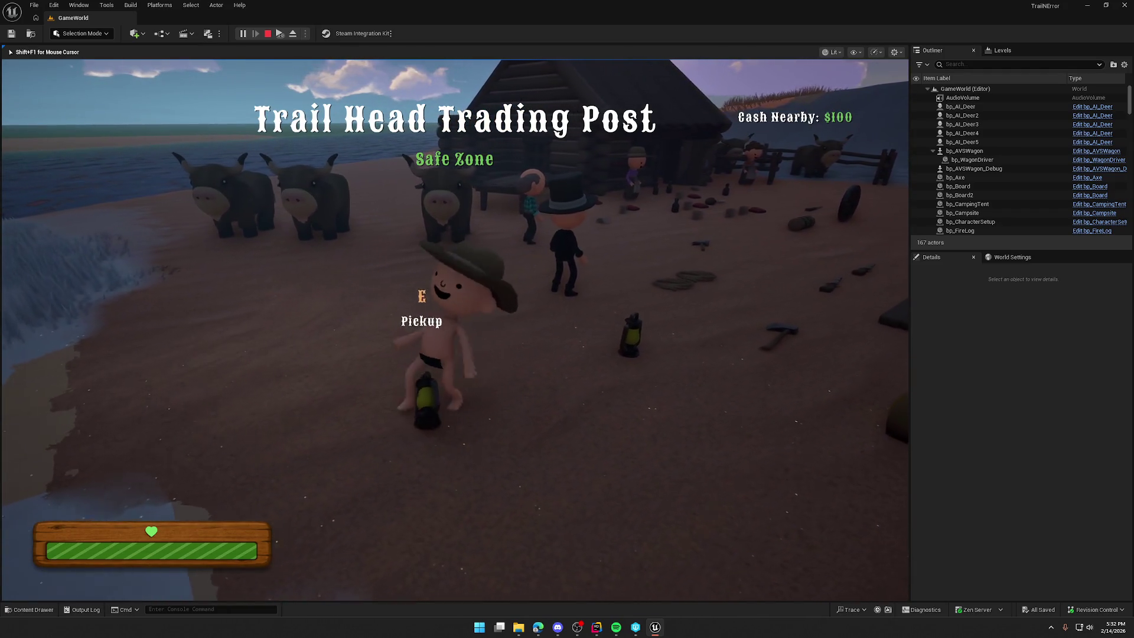
pyautogui.hotkey('shift', 'w')
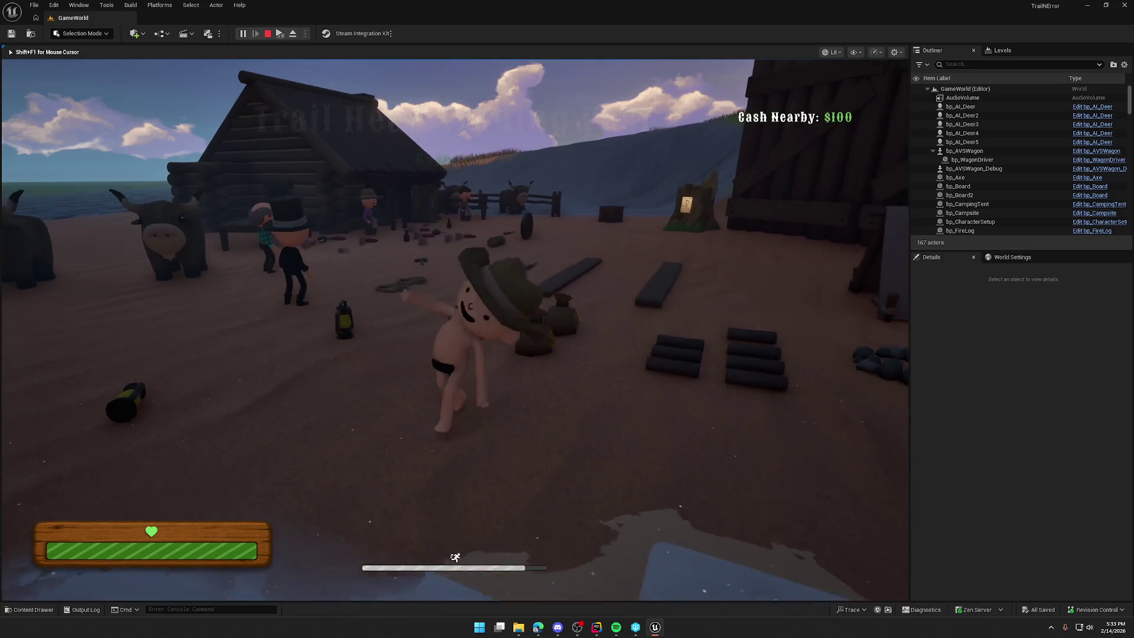
pyautogui.press('e')
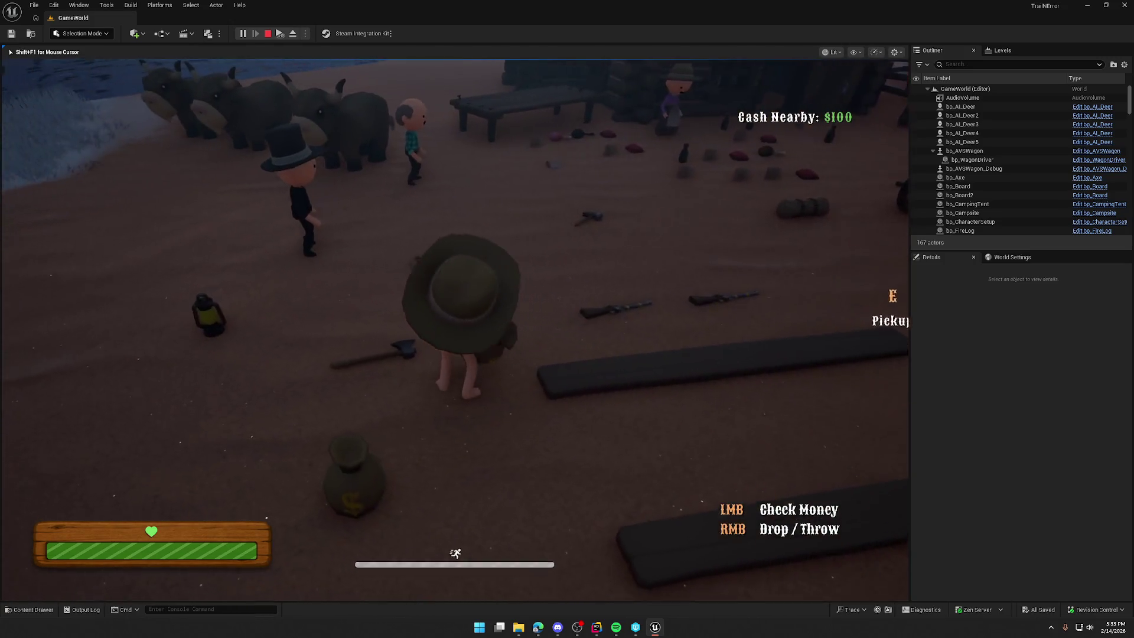
# Pick up the axe, sprint toward the birch trees, and drop the axe.
pyautogui.press('w')
pyautogui.press('e')
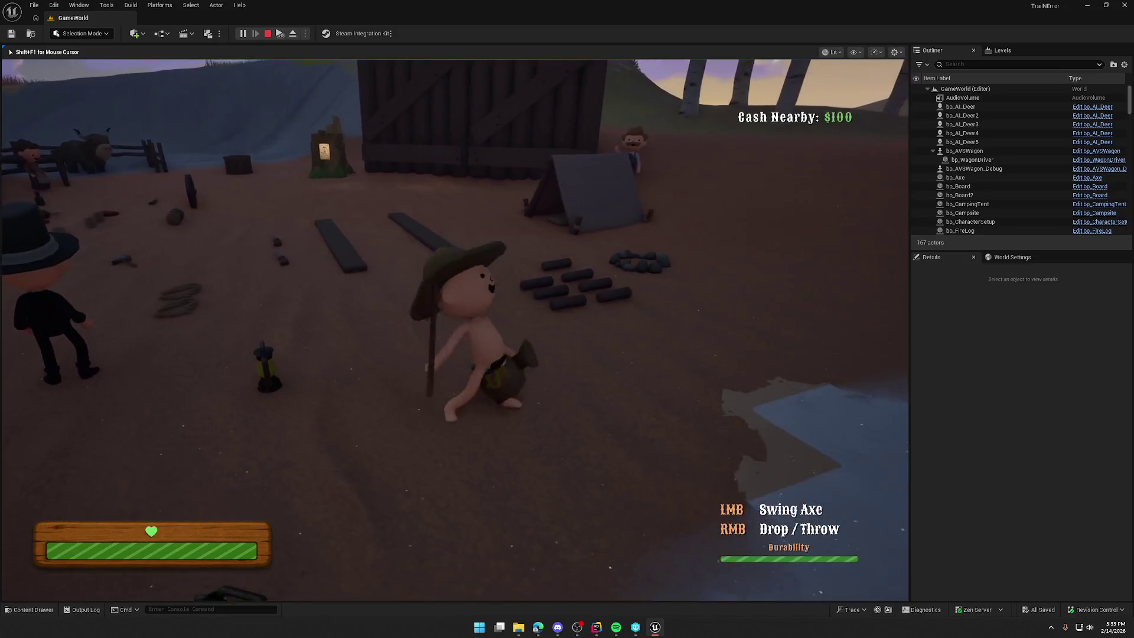
pyautogui.hotkey('shift', 'w')
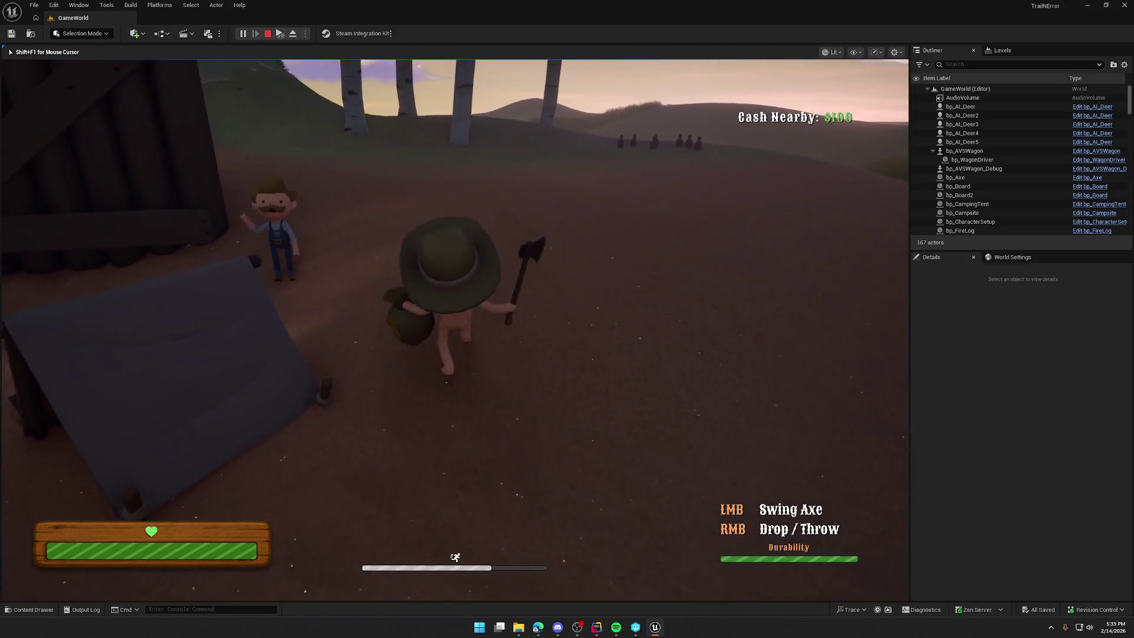
pyautogui.hotkey('shift', 'w')
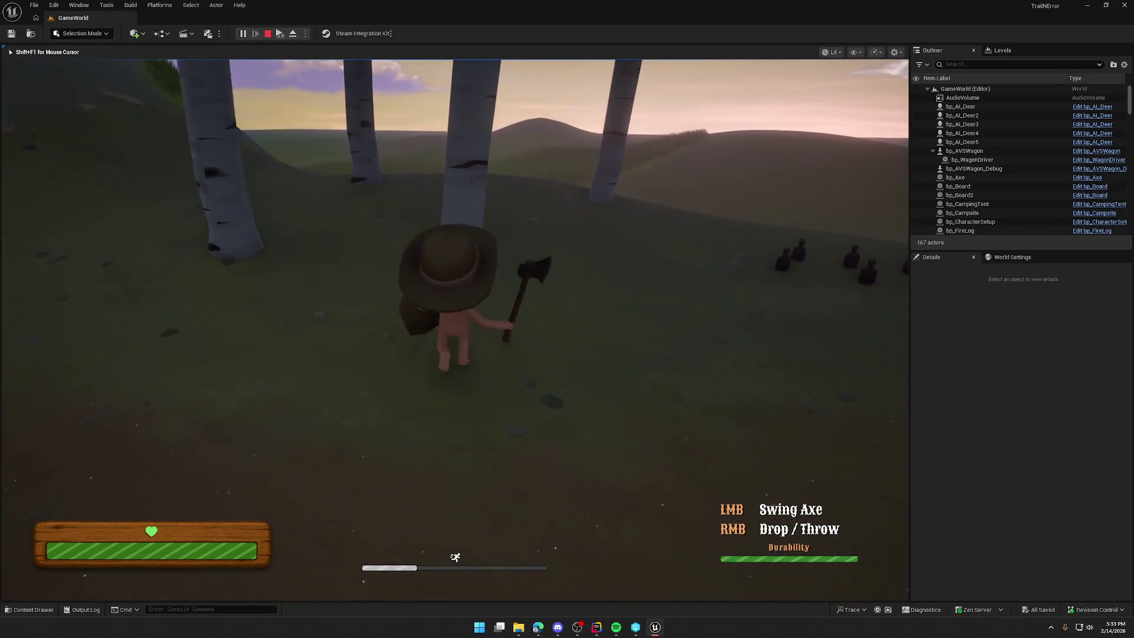
pyautogui.rightClick(455, 329)
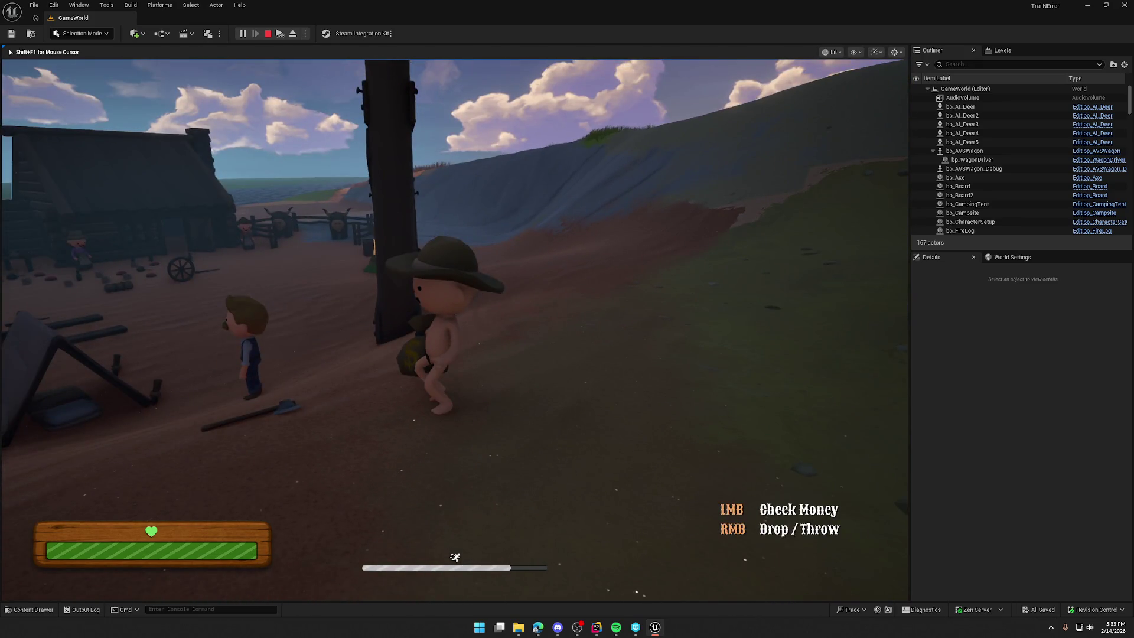
pyautogui.hotkey('alt', 'Tab')
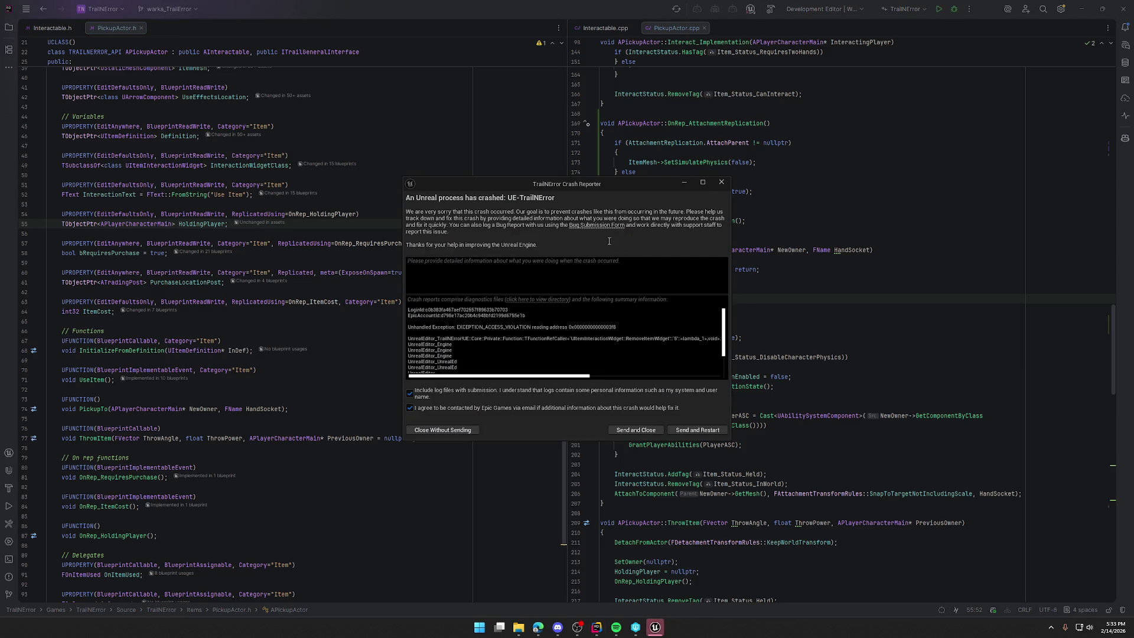
# Close the Crash Reporter dialog and show Rider's project file tree.
pyautogui.hotkey('alt', 'F4')
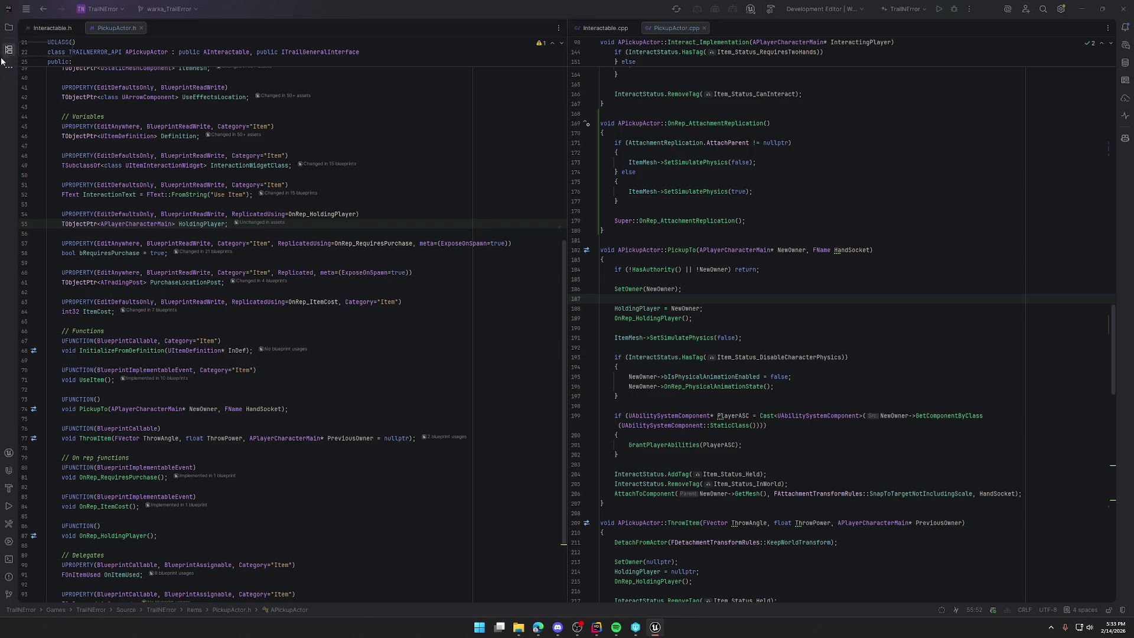
pyautogui.click(9, 28)
# Open ItemInteractionWidget.h and .cpp side by side, closing the other editor tabs.
pyautogui.click(69, 354)
pyautogui.doubleClick(129, 395)
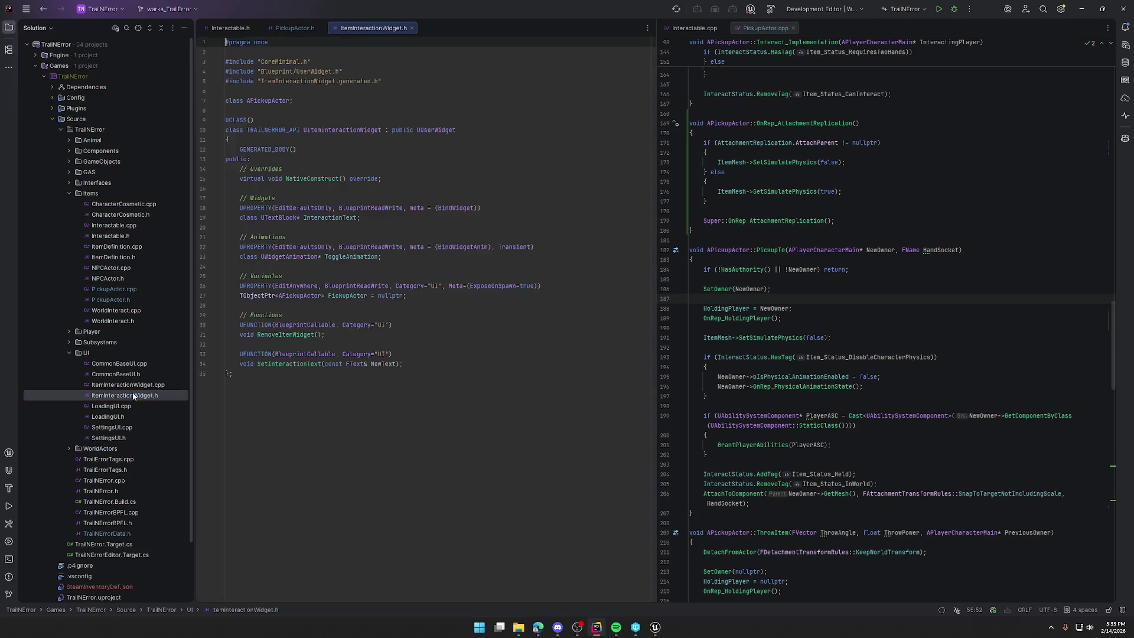
pyautogui.doubleClick(134, 386)
pyautogui.middleClick(231, 28)
pyautogui.middleClick(230, 28)
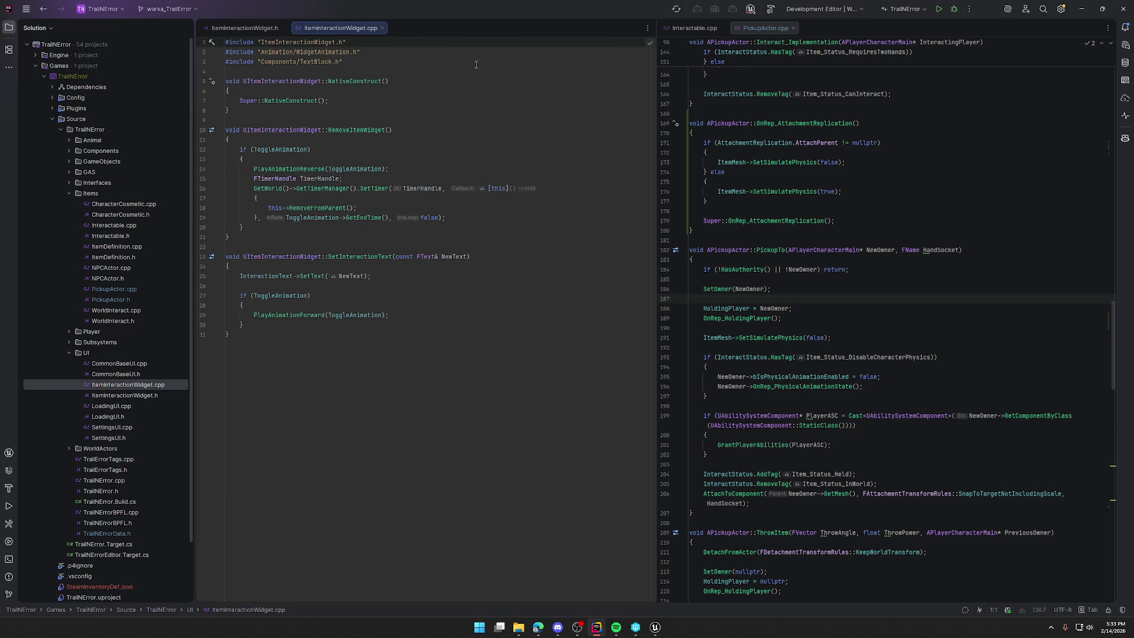
pyautogui.middleClick(700, 27)
pyautogui.middleClick(700, 28)
pyautogui.click(9, 27)
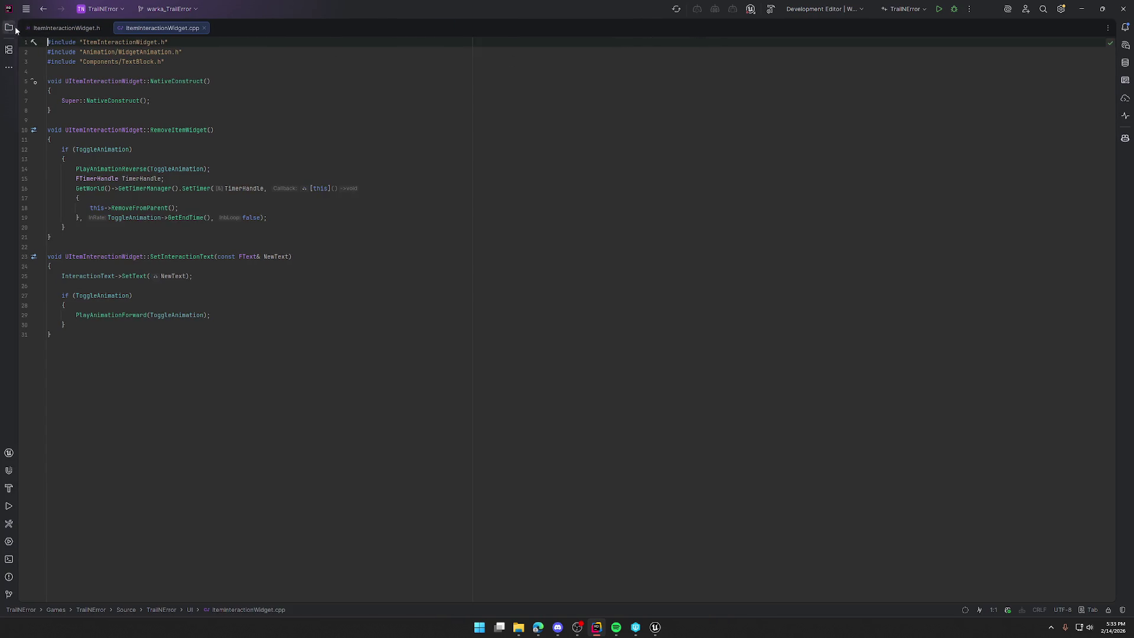
pyautogui.moveTo(169, 28); pyautogui.dragTo(991, 263)
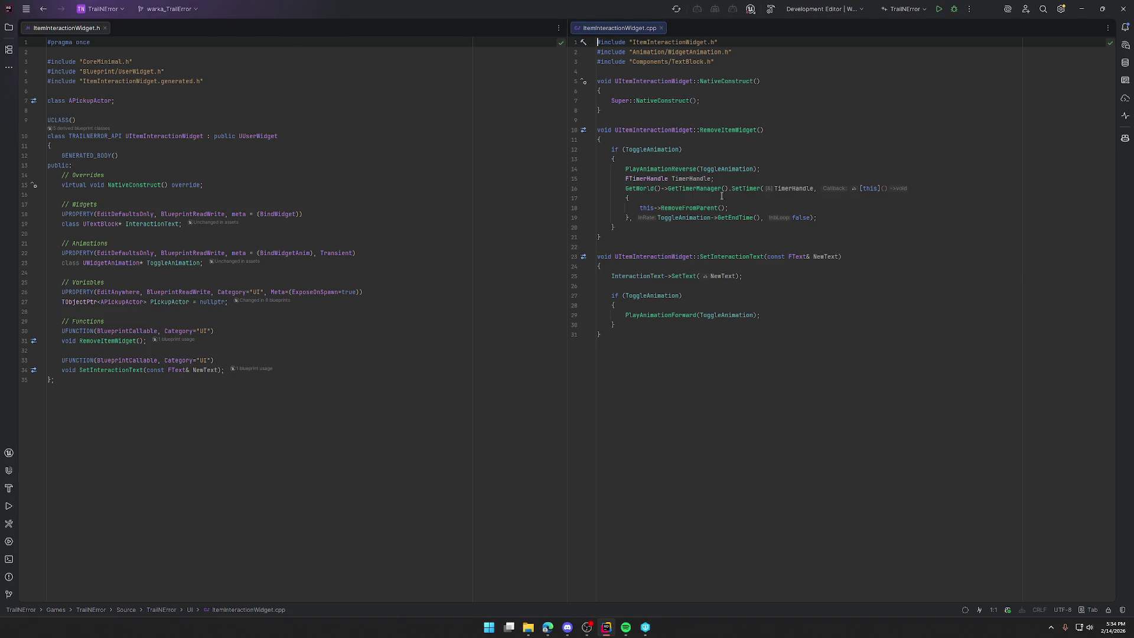
# Insert an empty line after the TimerHandle declaration and open the AI Assistant.
pyautogui.click(729, 180)
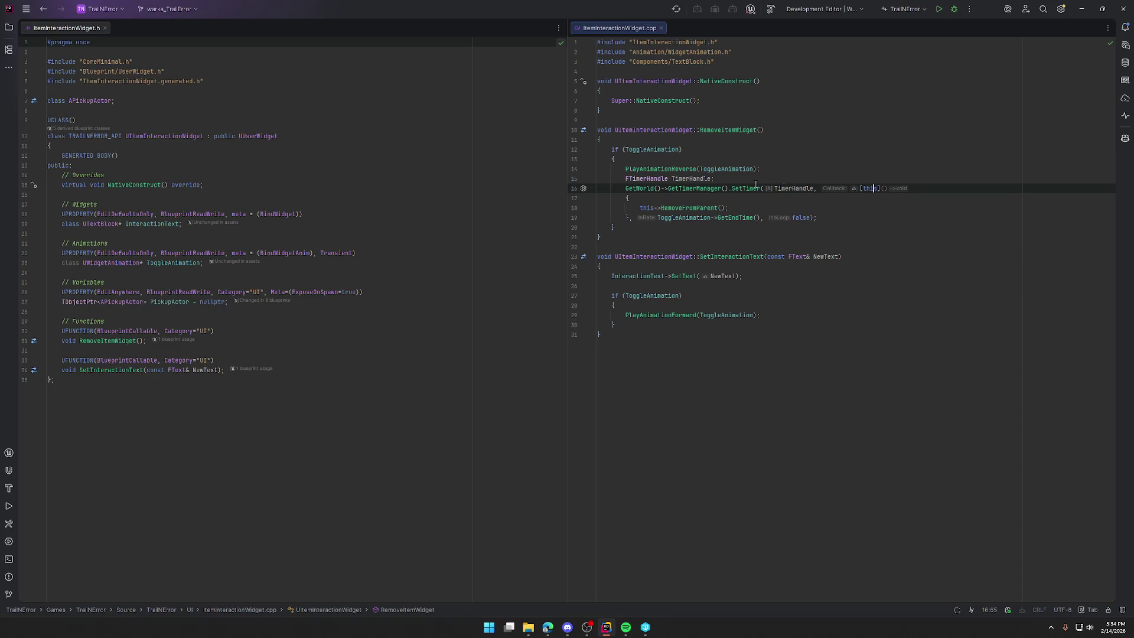
pyautogui.press('Return')
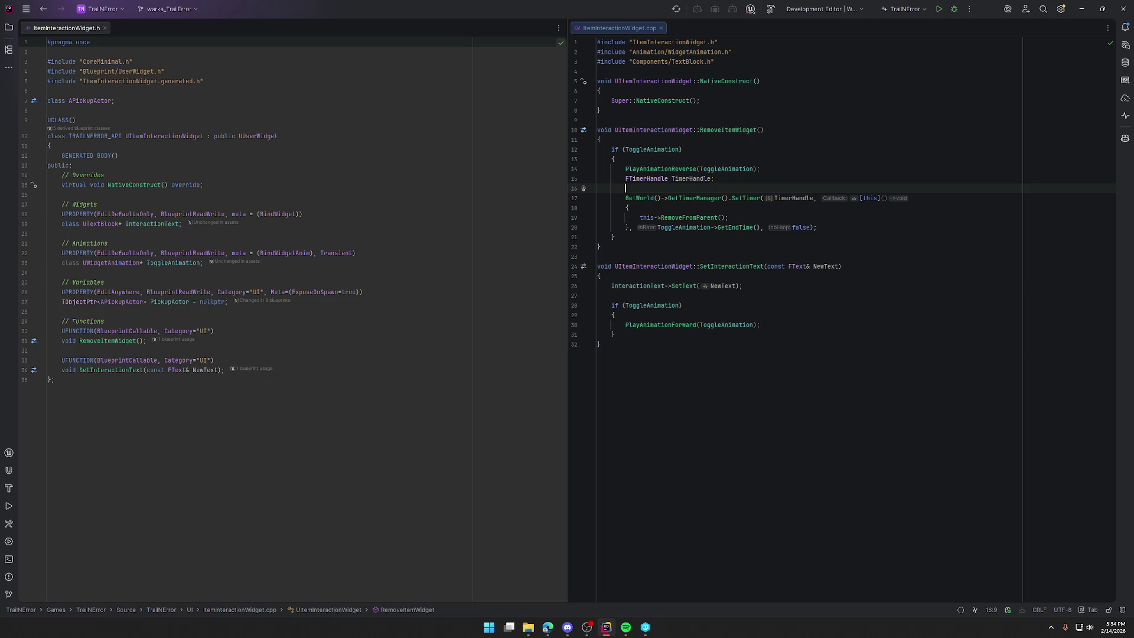
pyautogui.click(1125, 138)
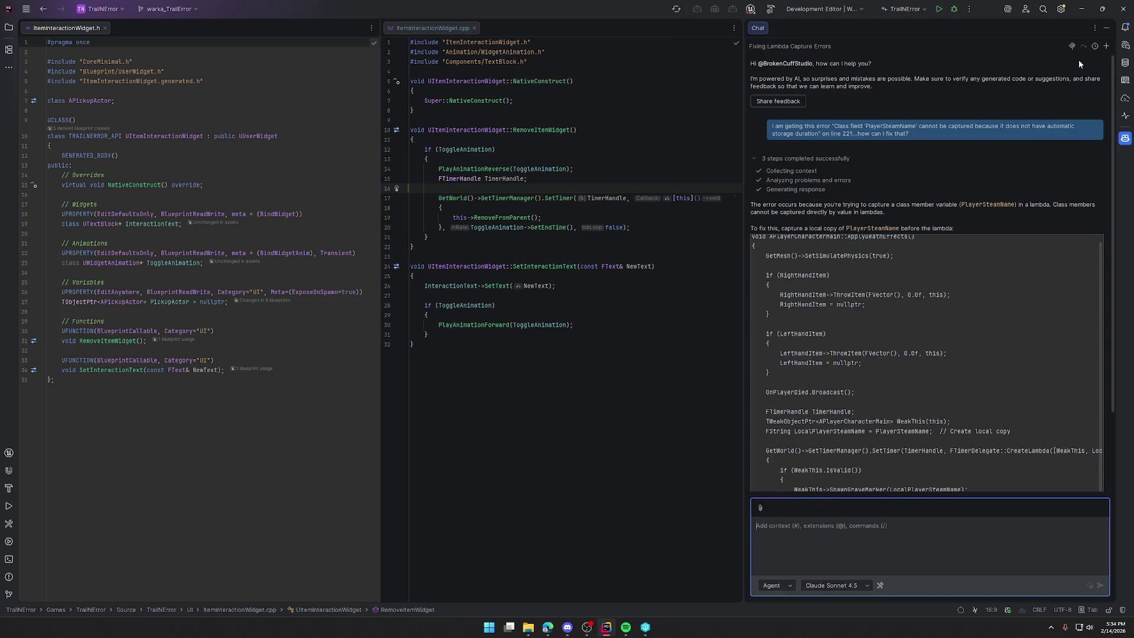
# Ask a new AI chat to replace "this" with a WeakThis in the timer function, then keep all edits.
pyautogui.click(1106, 47)
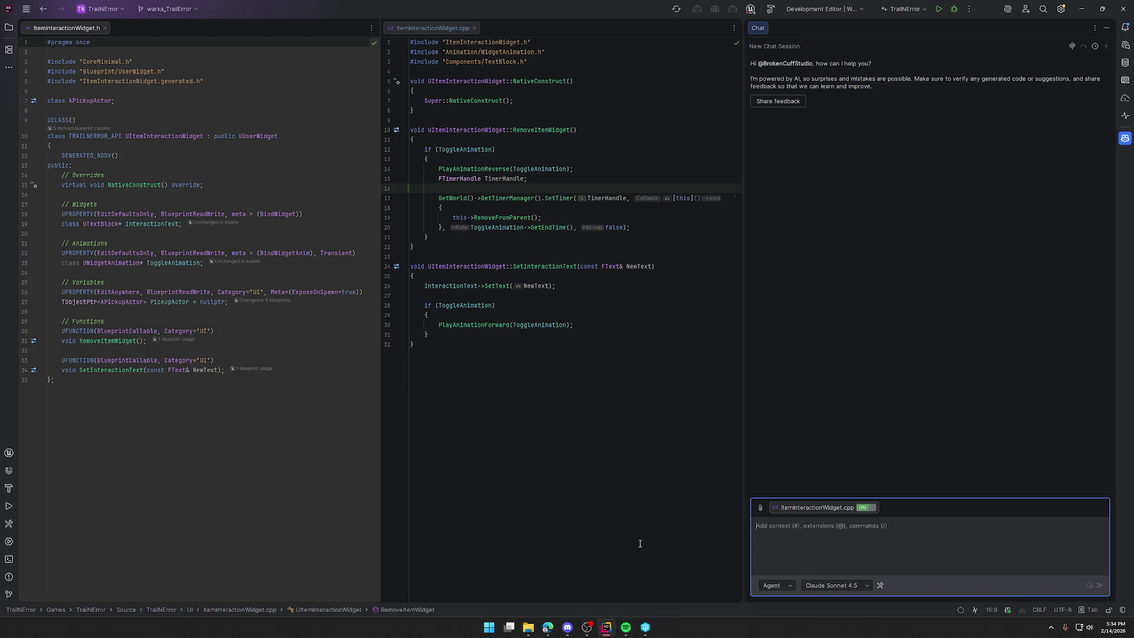
pyautogui.write('can you update my ')
pyautogui.write('timer fu')
pyautogui.write('nc')
pyautogui.write('tion to replace the ')
pyautogui.write('"this"')
pyautogui.write(' with a we')
pyautogui.write('akthis version?')
pyautogui.press('Return')
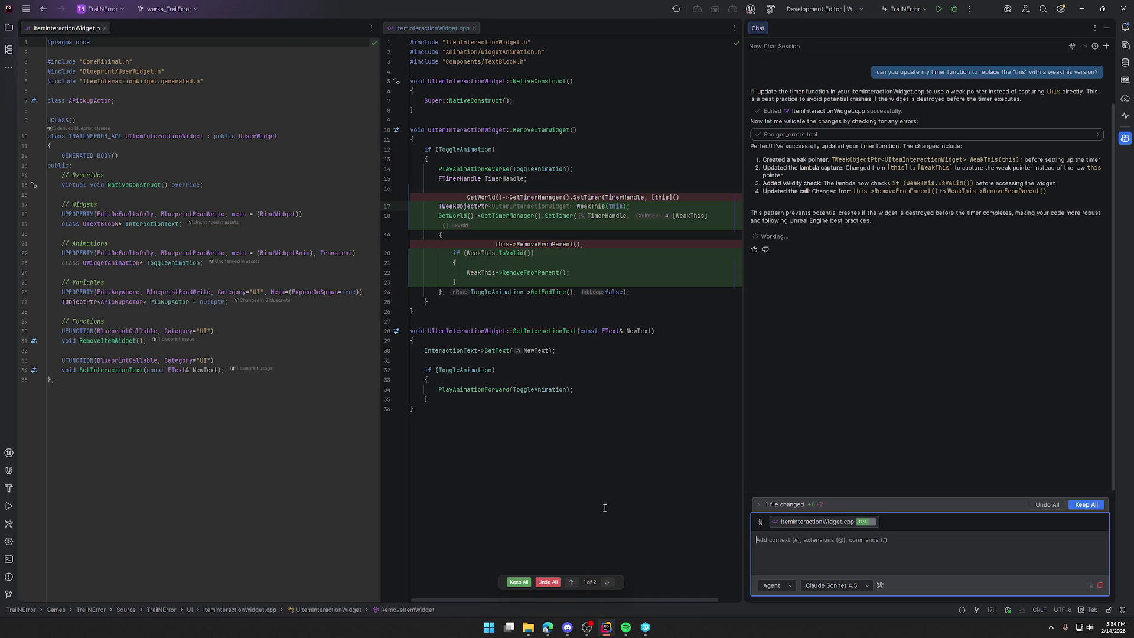
pyautogui.click(518, 582)
# Close the AI chat, delete the blank line in RemoveItemWidget, and hide the UnrealLink log after rebuilding.
pyautogui.hotkey('shift', 'Escape')
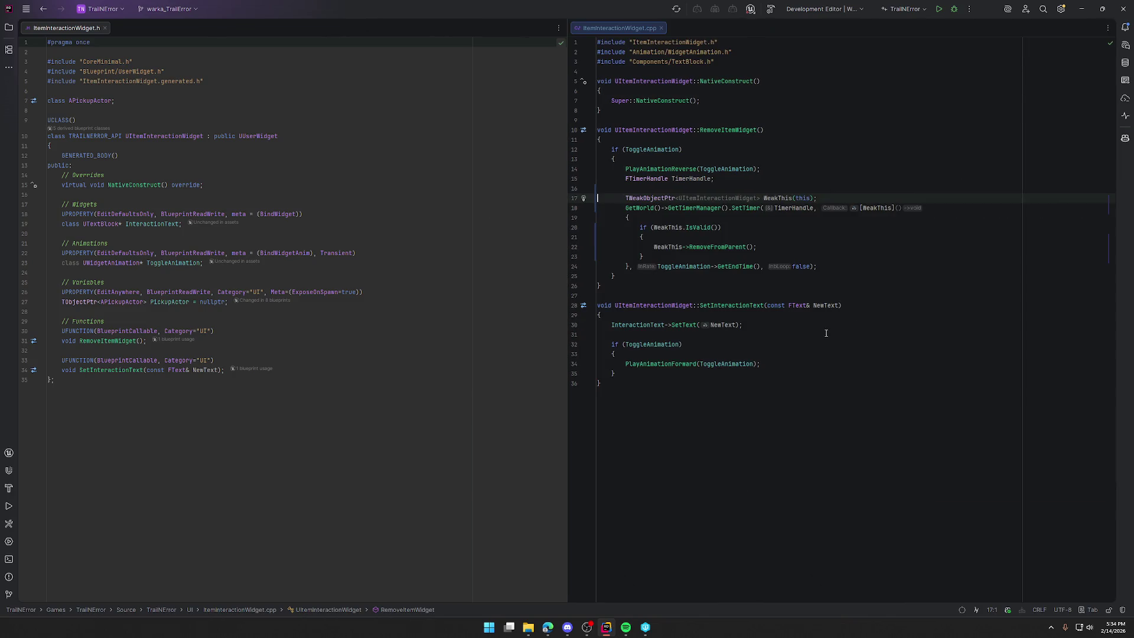
pyautogui.press('Up')
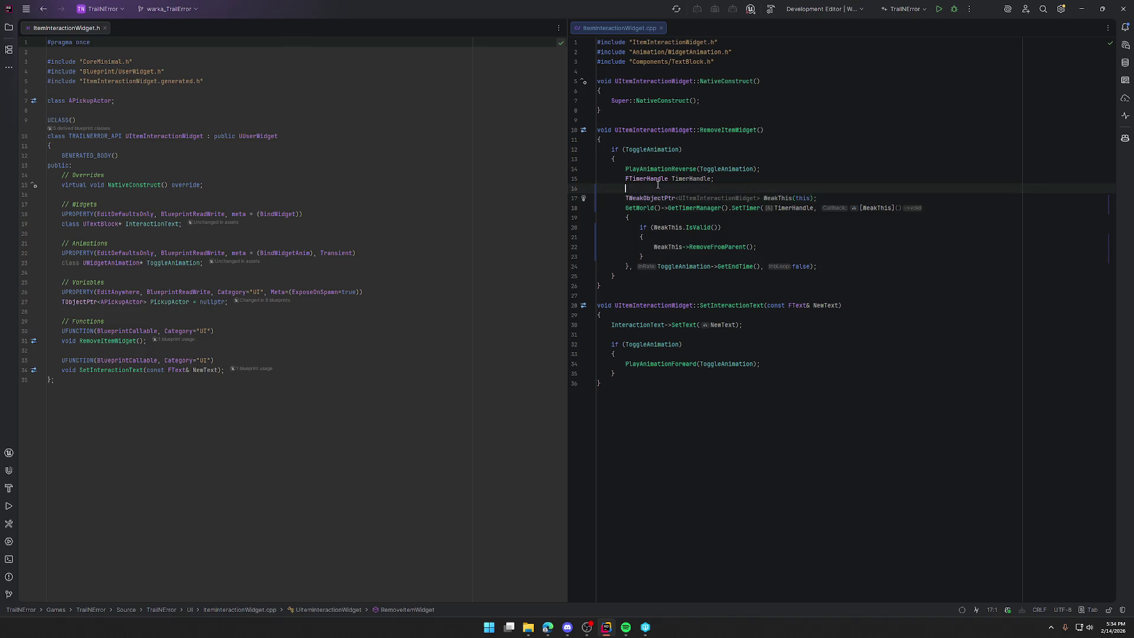
pyautogui.press('BackSpace')
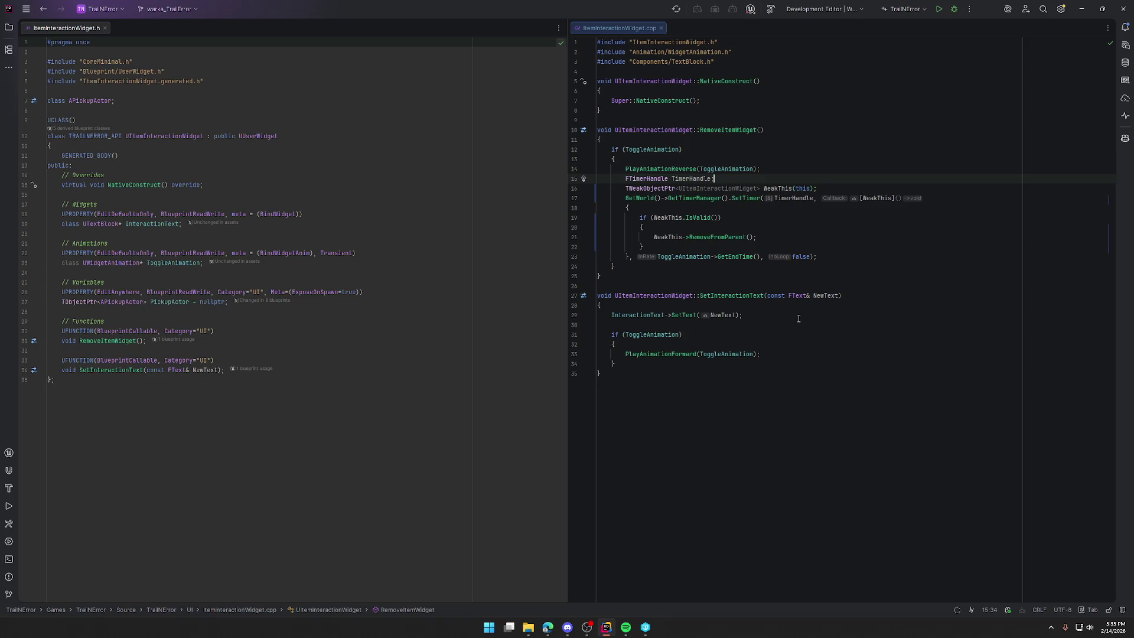
pyautogui.click(835, 260)
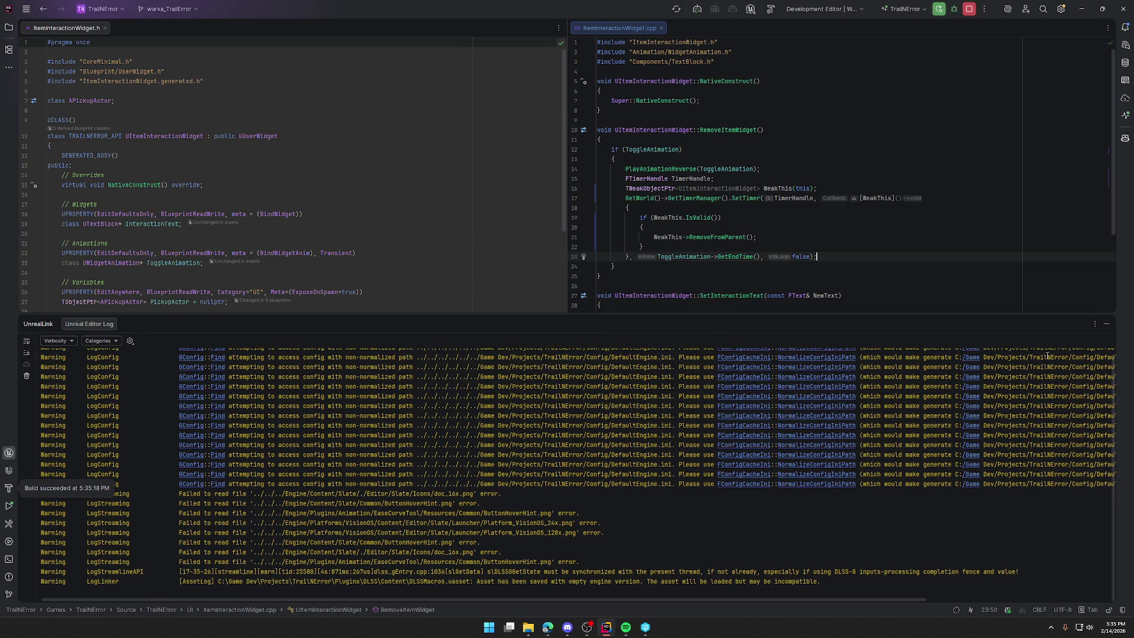
pyautogui.click(1105, 324)
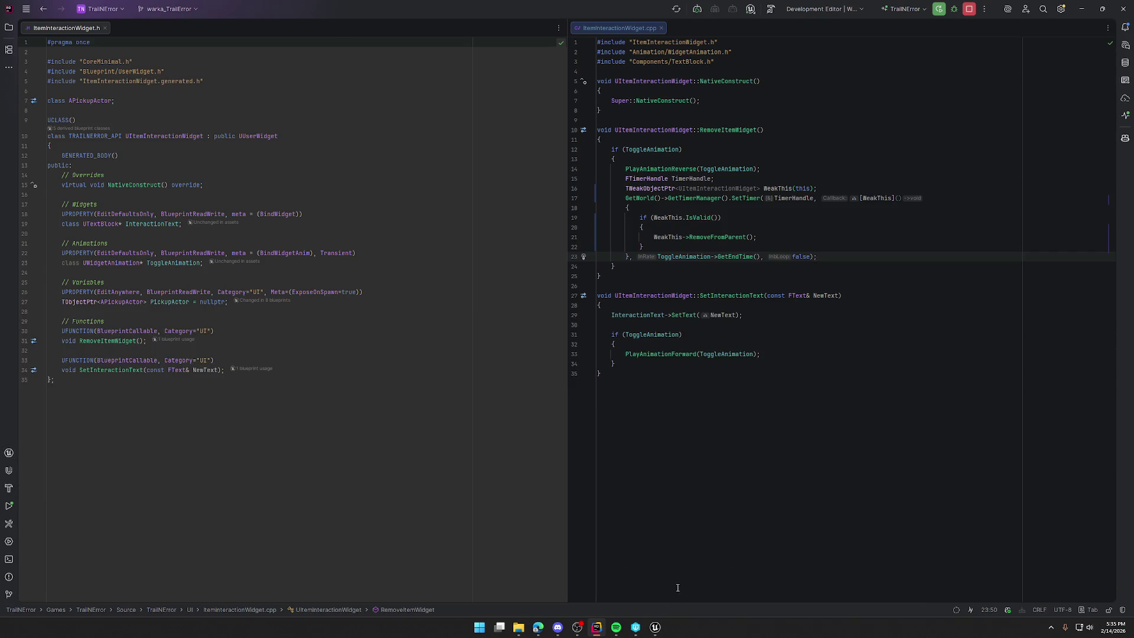
# Open the GameWorld map, start Play, and sprint through the trading post toward the wooded hill.
pyautogui.hotkey('ctrl', 'space')
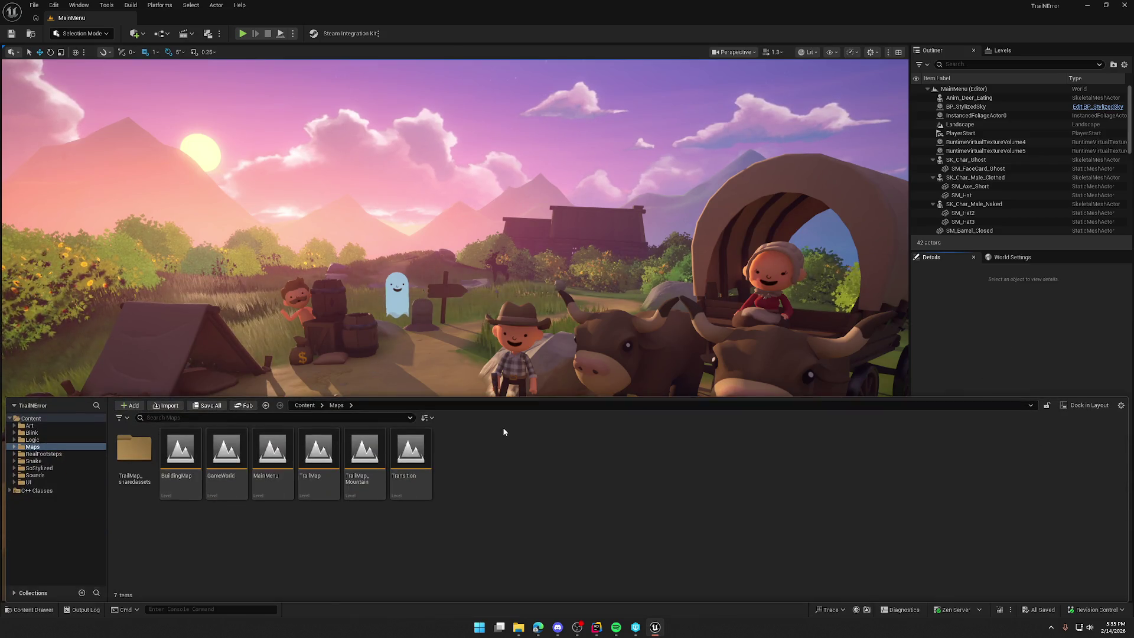
pyautogui.doubleClick(226, 452)
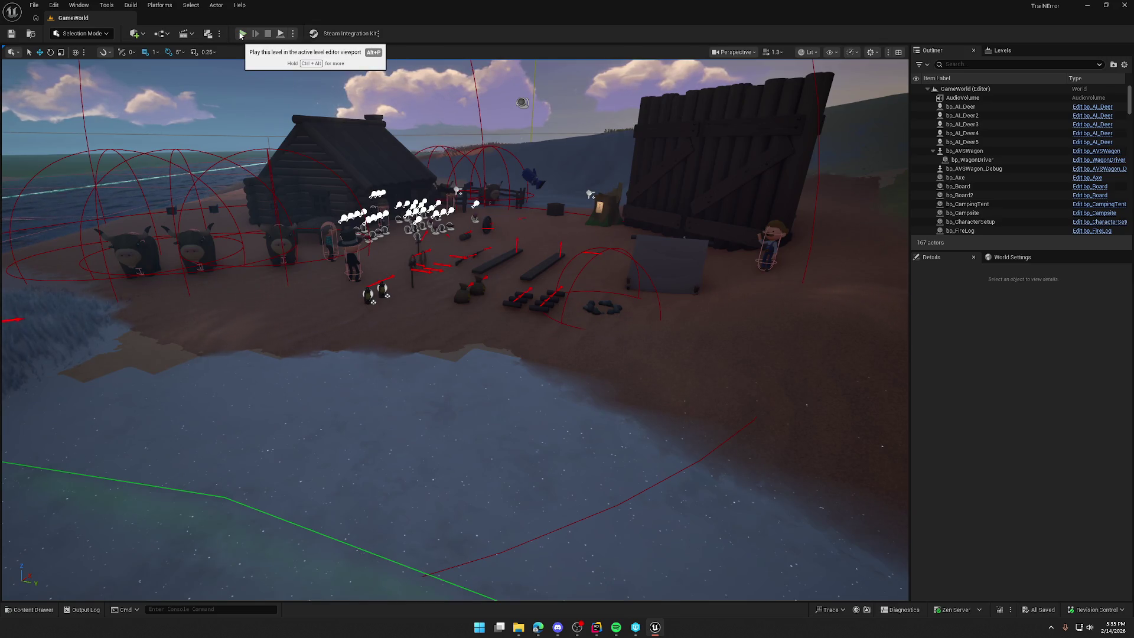
pyautogui.click(241, 34)
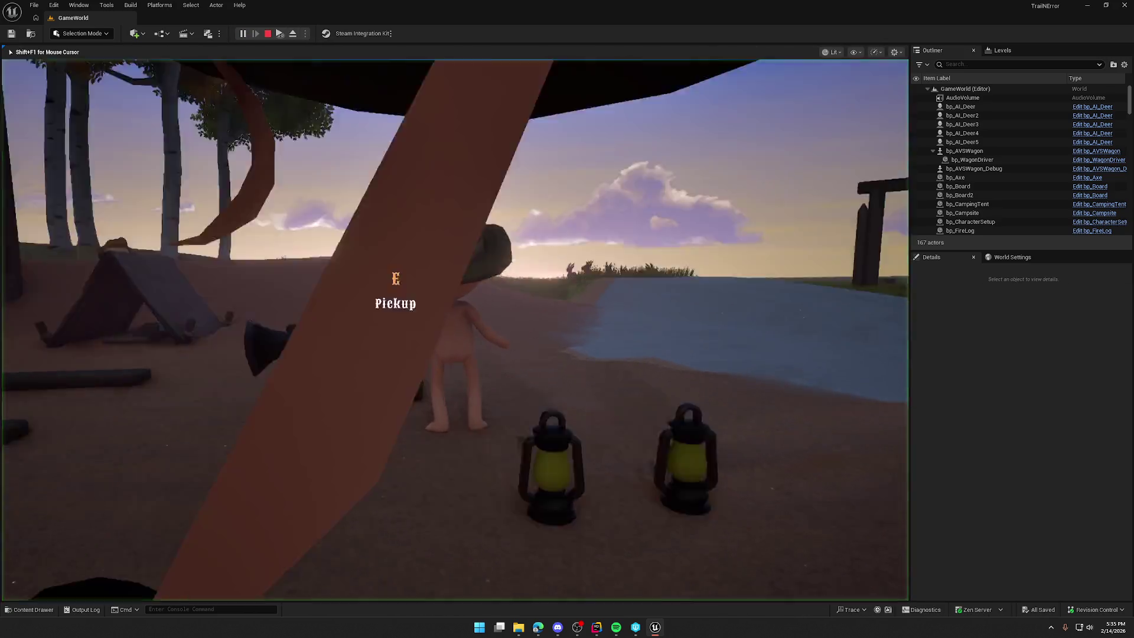
pyautogui.hotkey('shift', 'w')
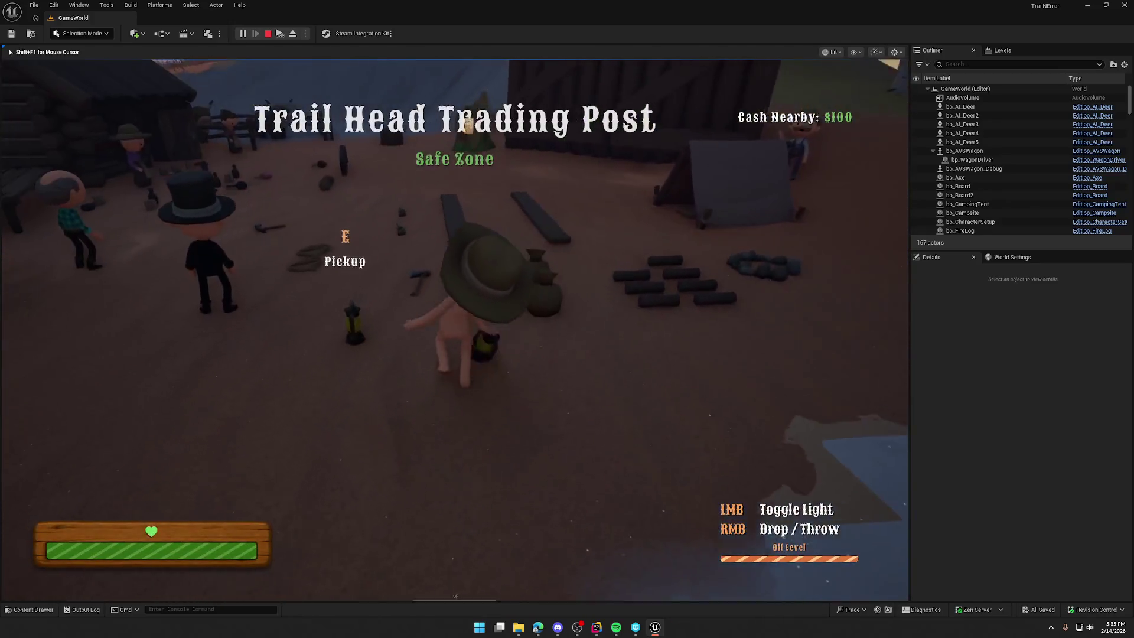
pyautogui.hotkey('shift', 'w')
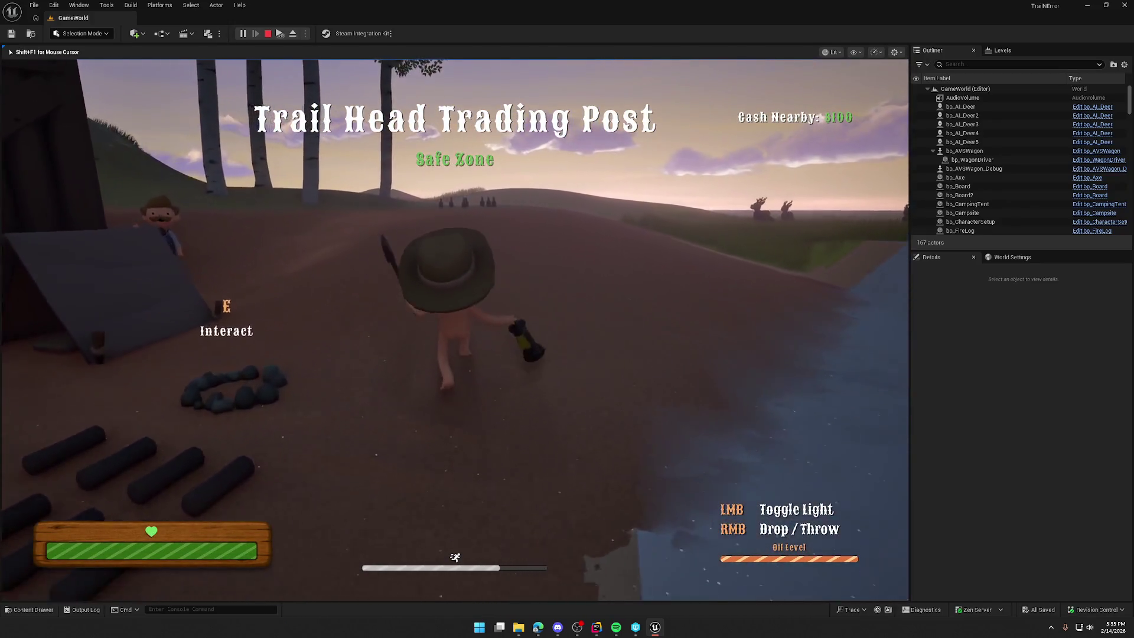
pyautogui.hotkey('shift', 'w')
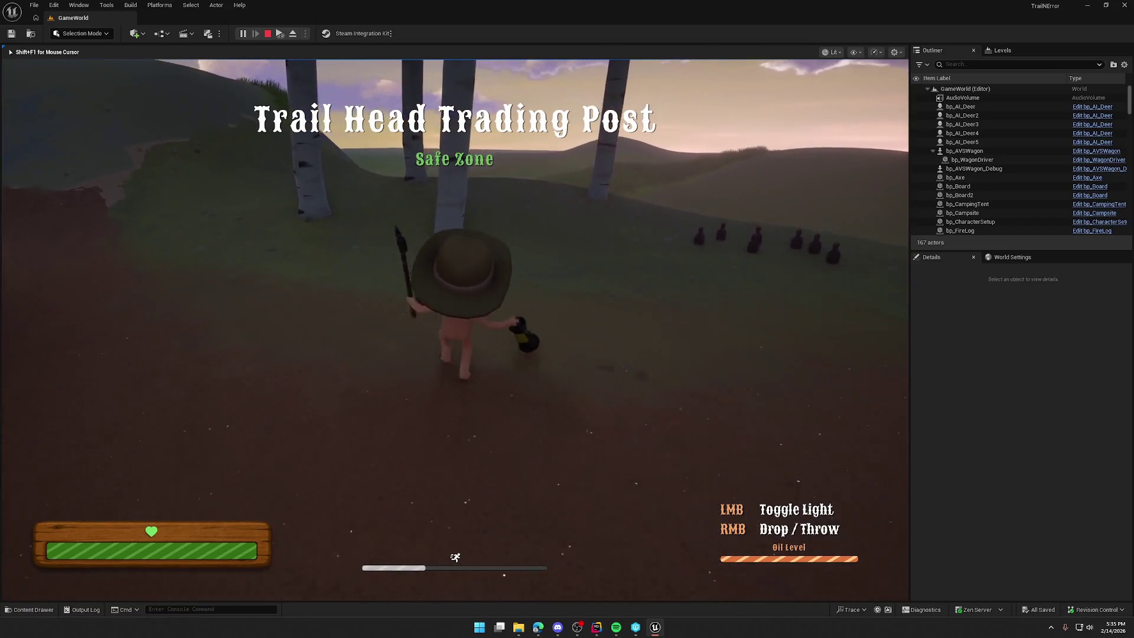
# Light the lantern, throw the axe, drop and re-pick the lantern, pick up the axe, then stop play.
pyautogui.click(455, 330)
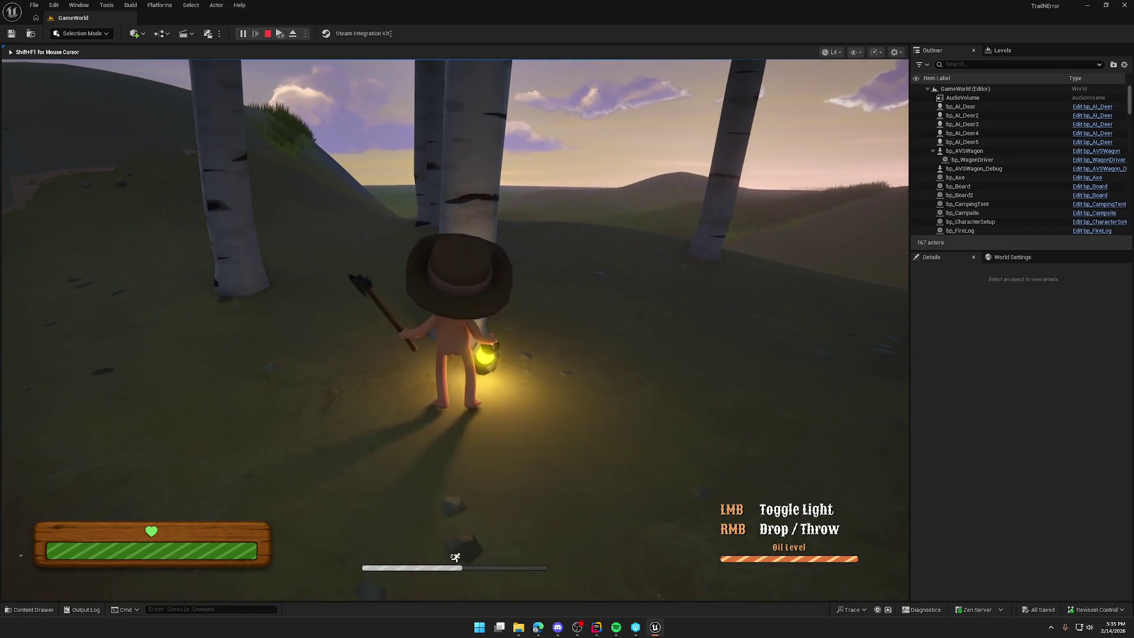
pyautogui.scroll(-1, 455, 329)
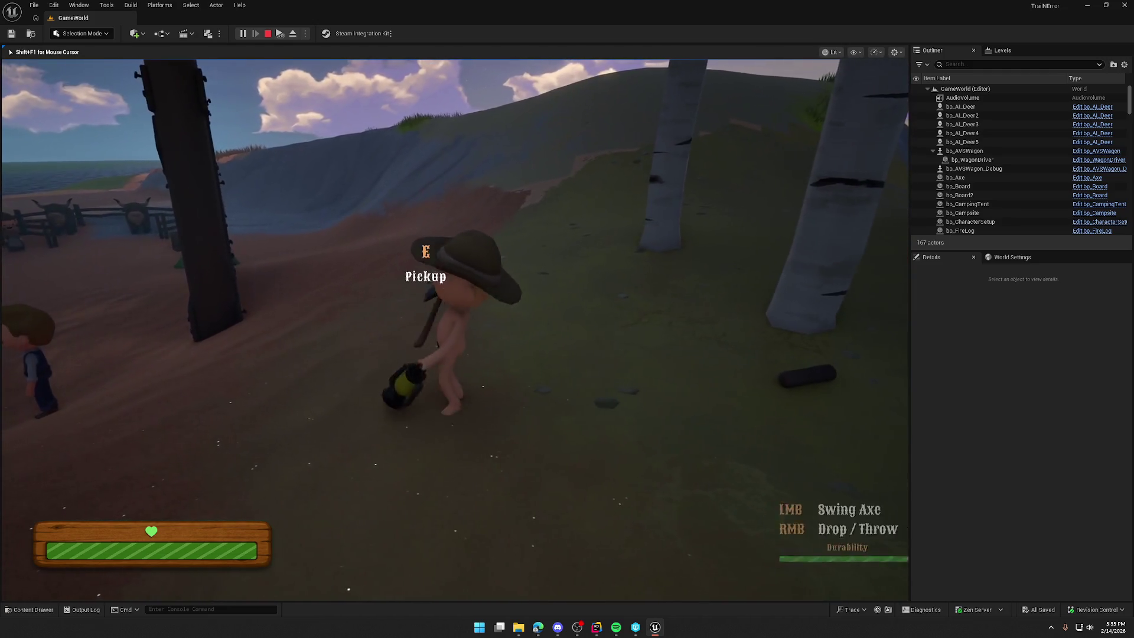
pyautogui.rightClick(454, 330)
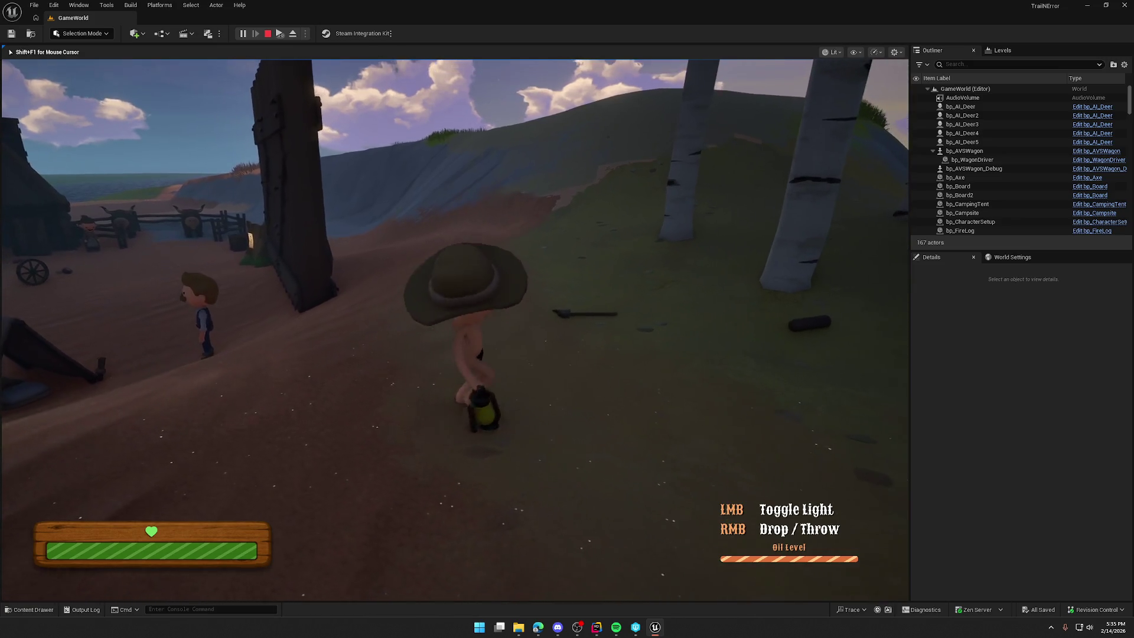
pyautogui.rightClick(455, 329)
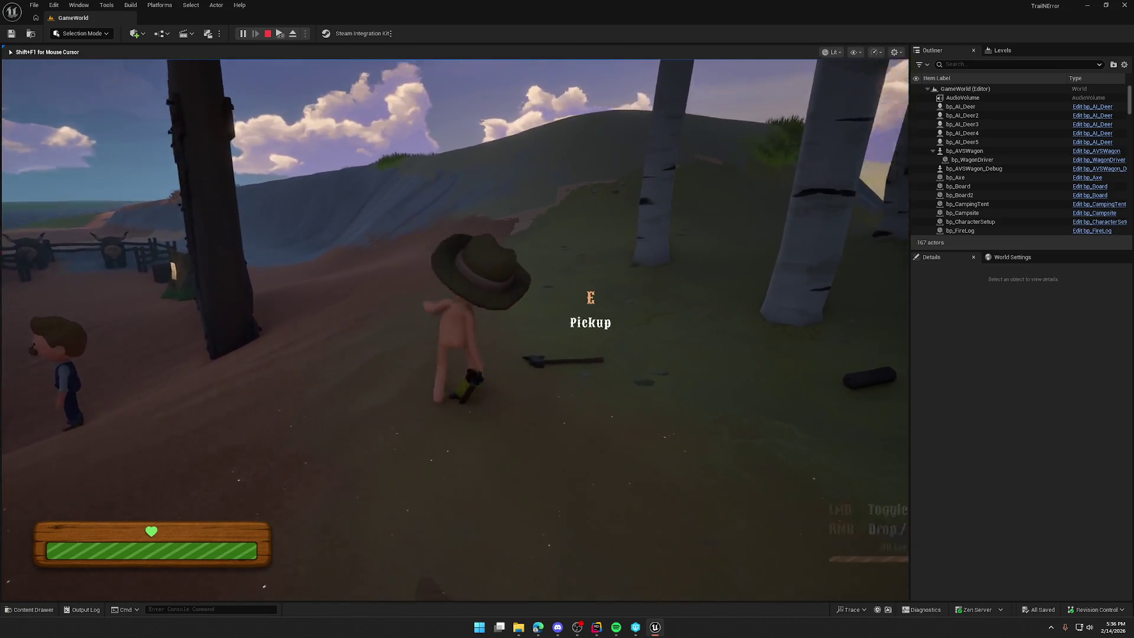
pyautogui.press('e')
pyautogui.rightClick(454, 329)
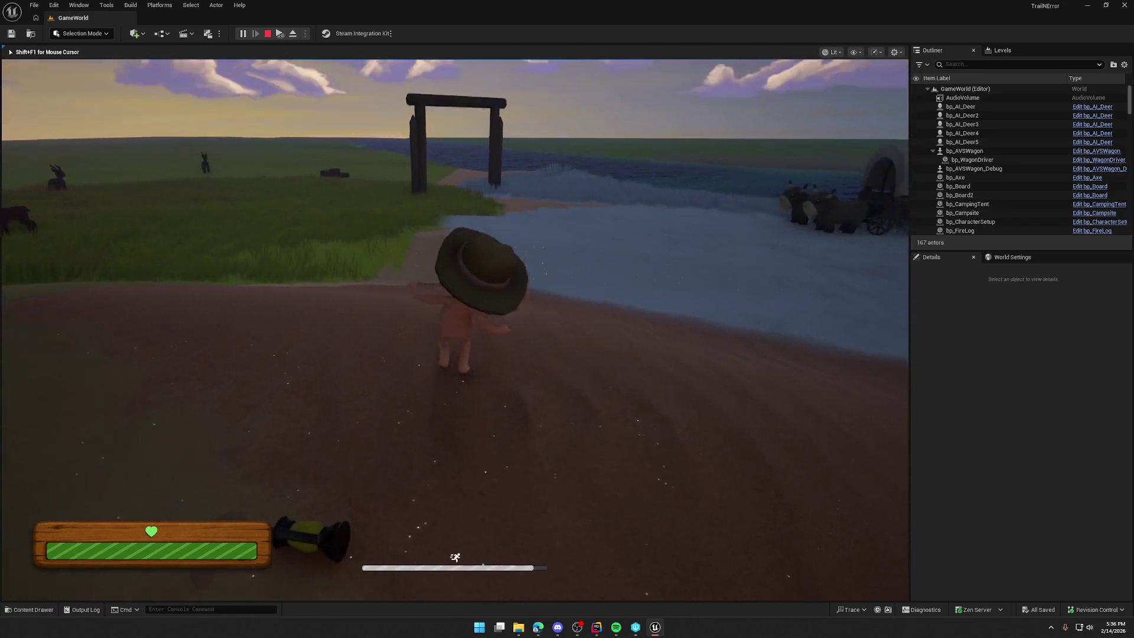
pyautogui.press('e')
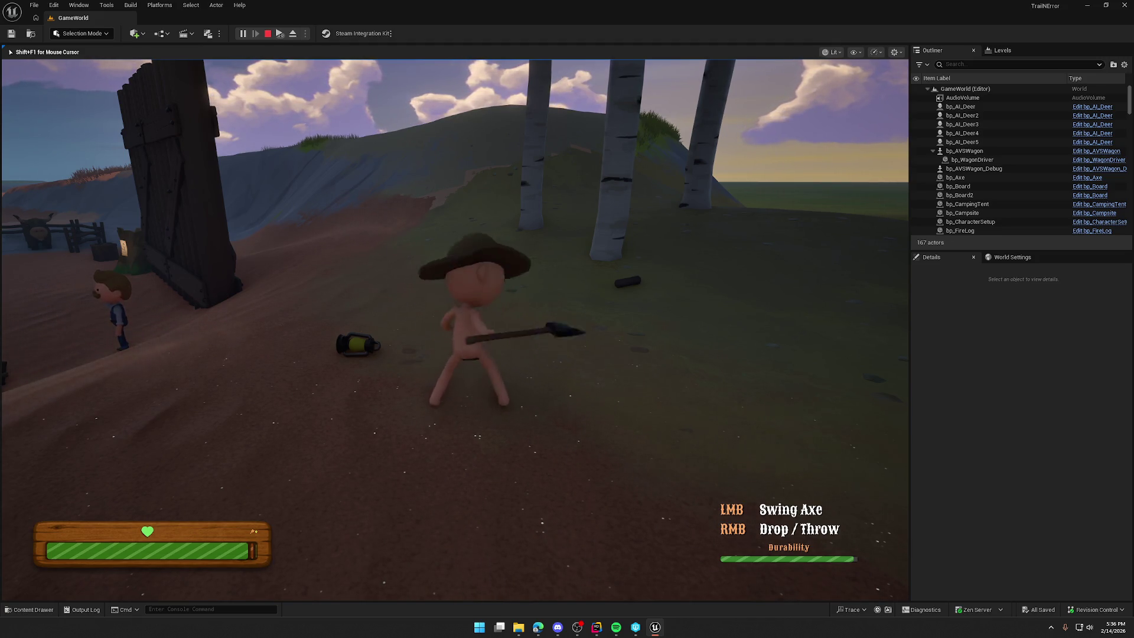
pyautogui.press('Escape')
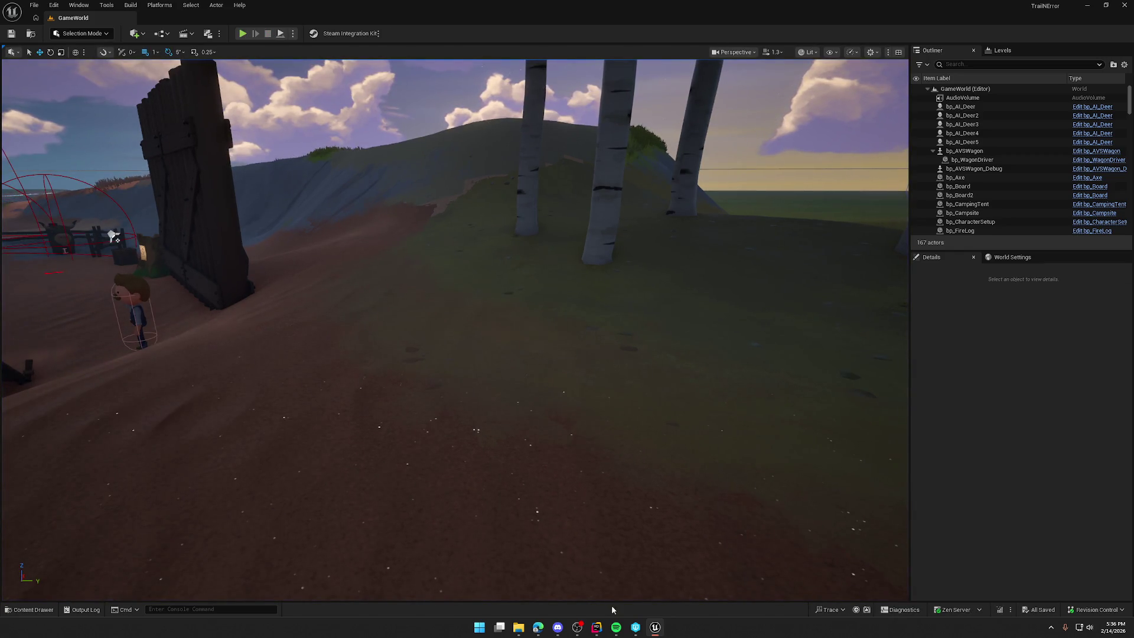
# Open PickupActor.cpp, delete the ItemMesh->SetIsReplicated(true) line, and return to Unreal.
pyautogui.click(596, 628)
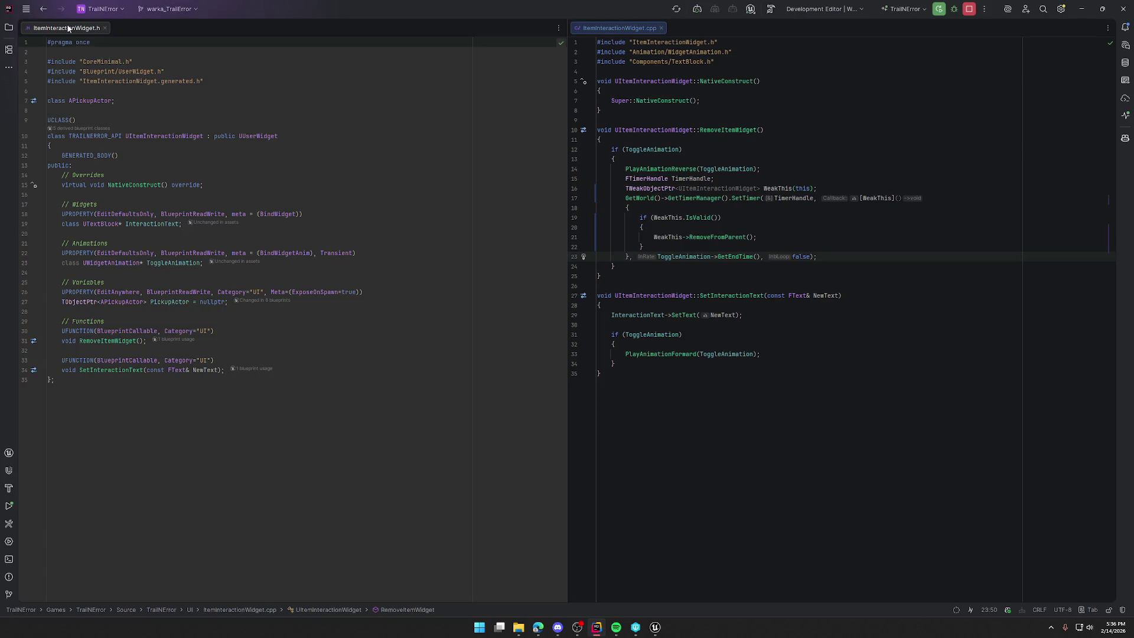
pyautogui.hotkey('alt', '1')
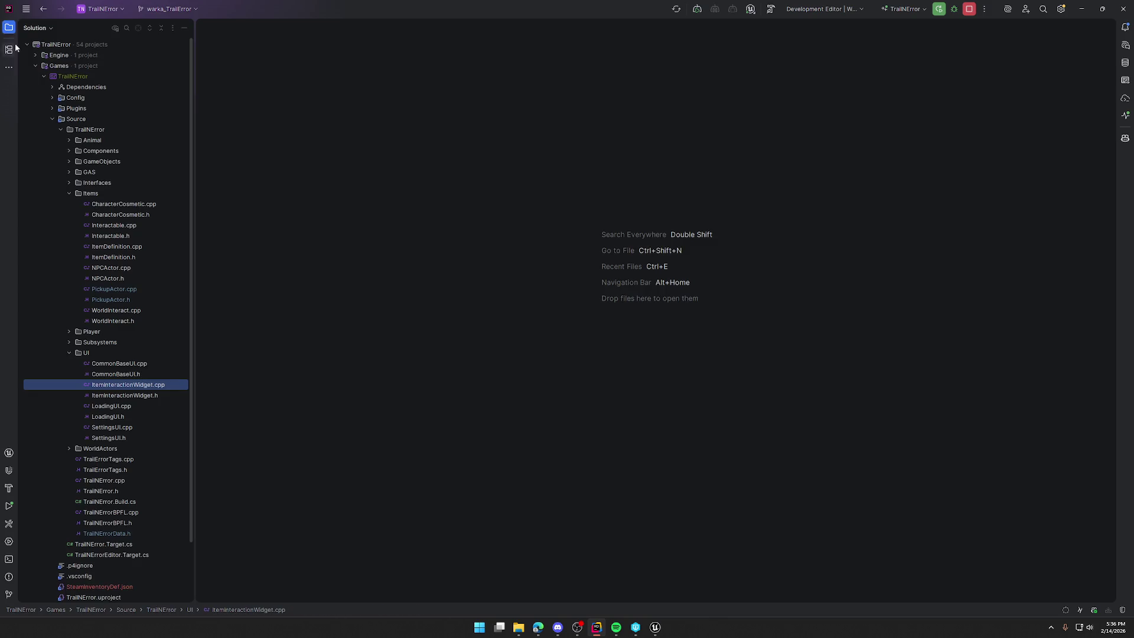
pyautogui.doubleClick(126, 289)
pyautogui.scroll(10, 497, 239)
pyautogui.scroll(10, 498, 240)
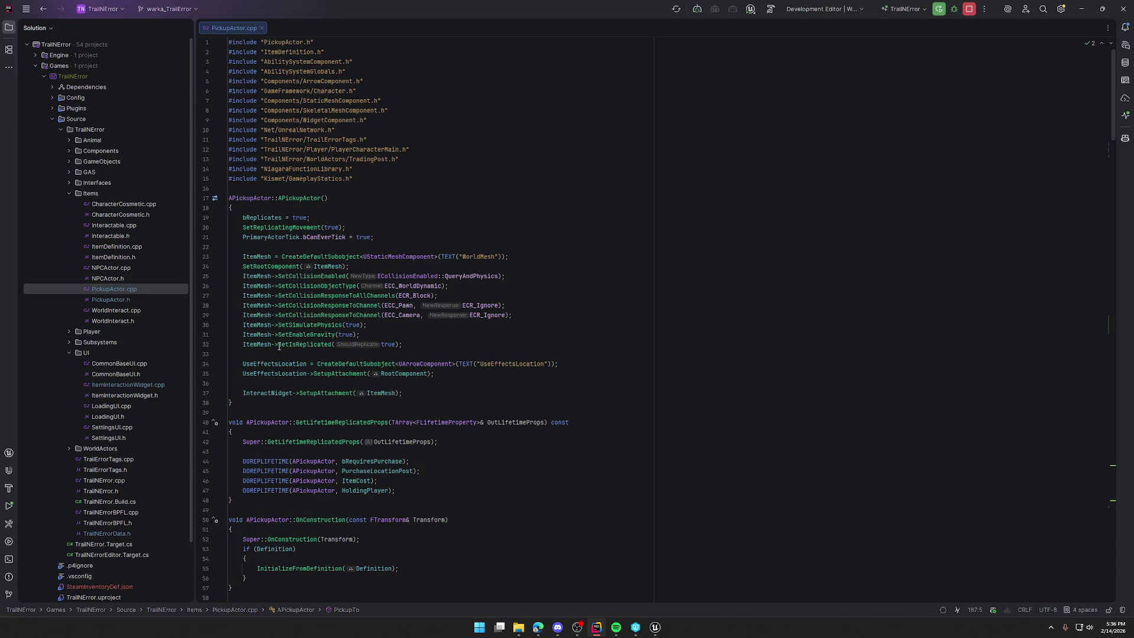
pyautogui.click(398, 344)
pyautogui.hotkey('shift', 'Home')
pyautogui.hotkey('shift', 'Home')
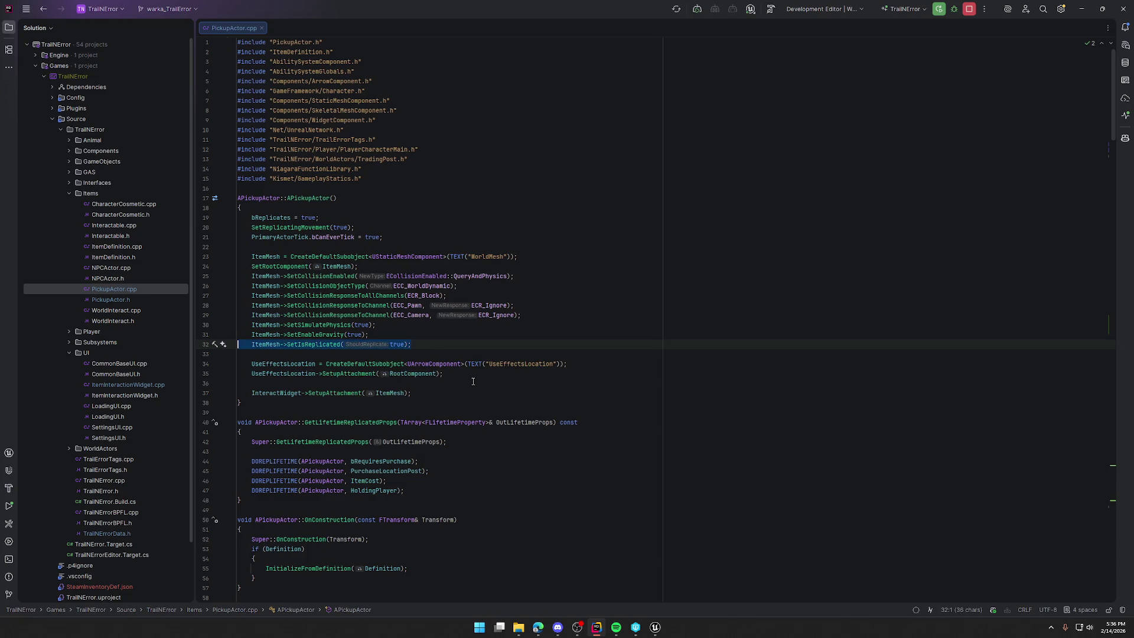
pyautogui.press('BackSpace')
pyautogui.press('BackSpace')
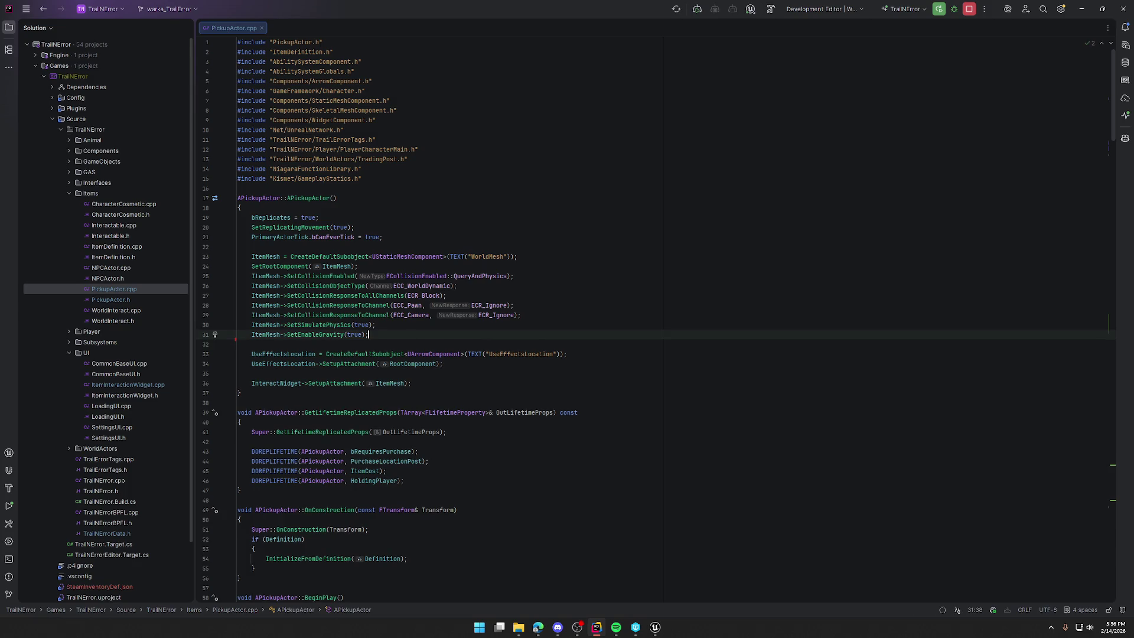
pyautogui.click(655, 627)
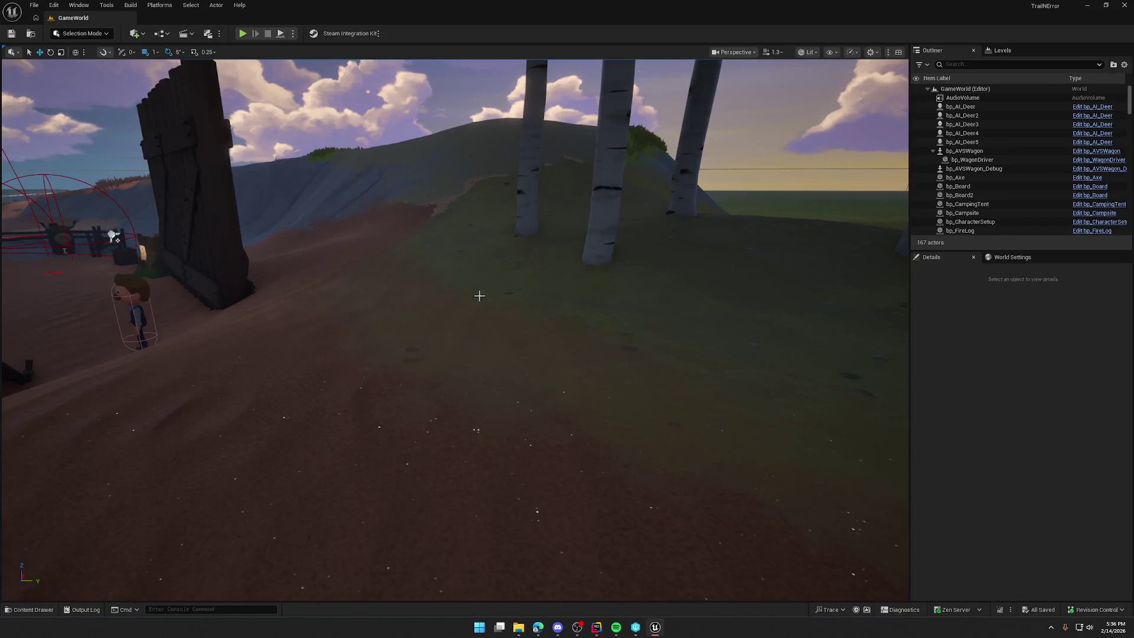
# Open the bp_MasterPickup blueprint from Logic > Interactables.
pyautogui.hotkey('ctrl', 'space')
pyautogui.click(32, 439)
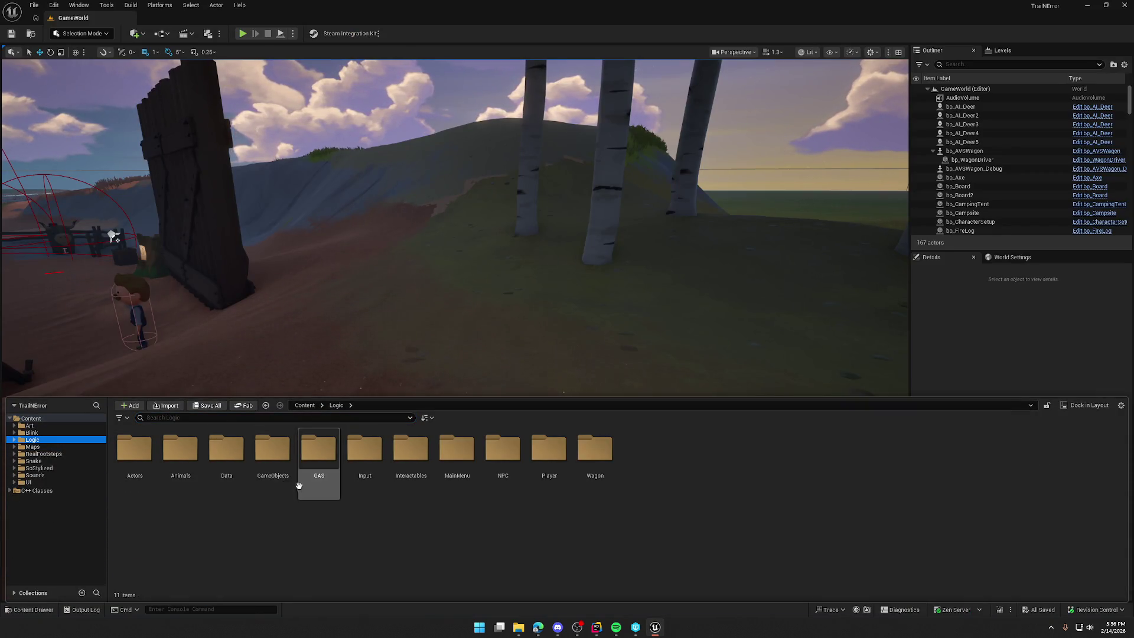
pyautogui.doubleClick(410, 449)
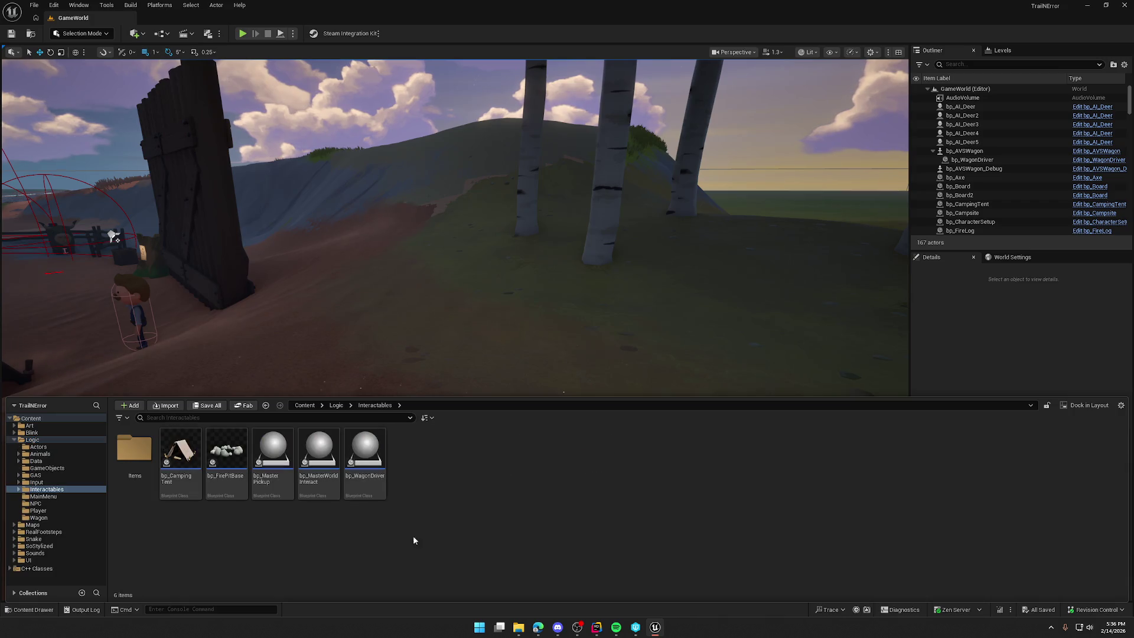
pyautogui.doubleClick(272, 455)
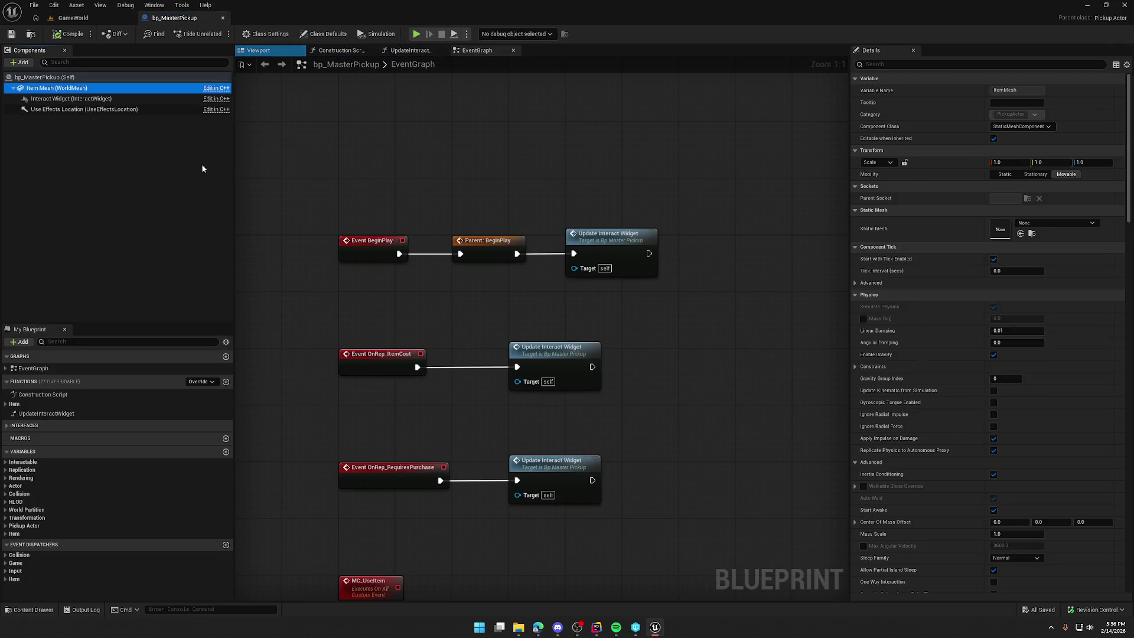
# Filter Details for 'rep' to confirm Item Mesh replication is off, then compile and close bp_MasterPickup.
pyautogui.click(903, 64)
pyautogui.write('re')
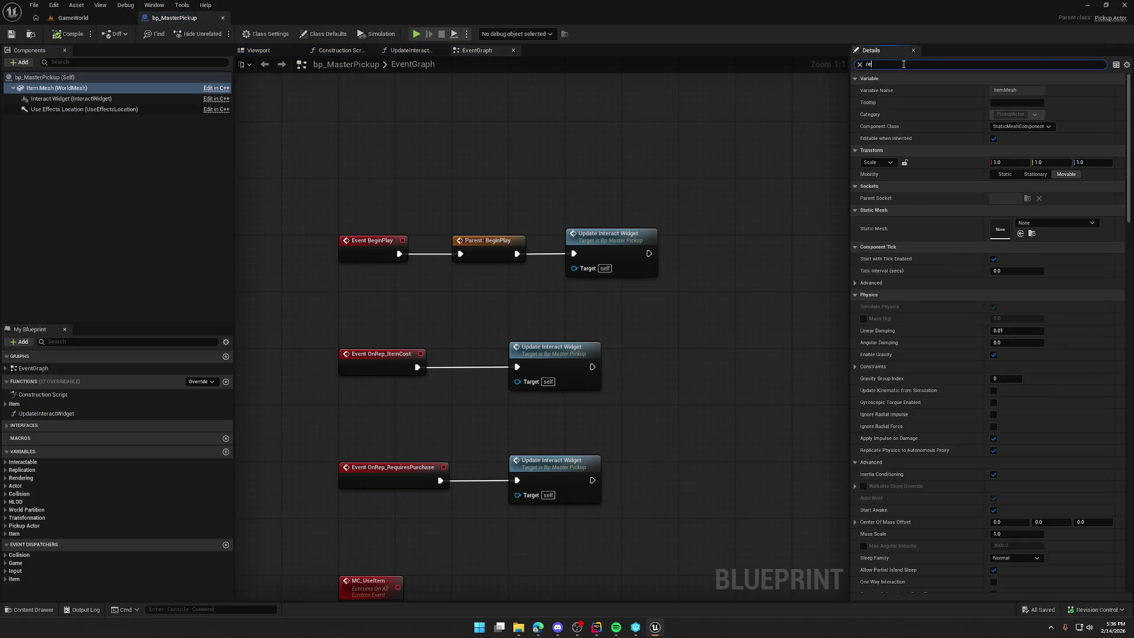
pyautogui.write('p')
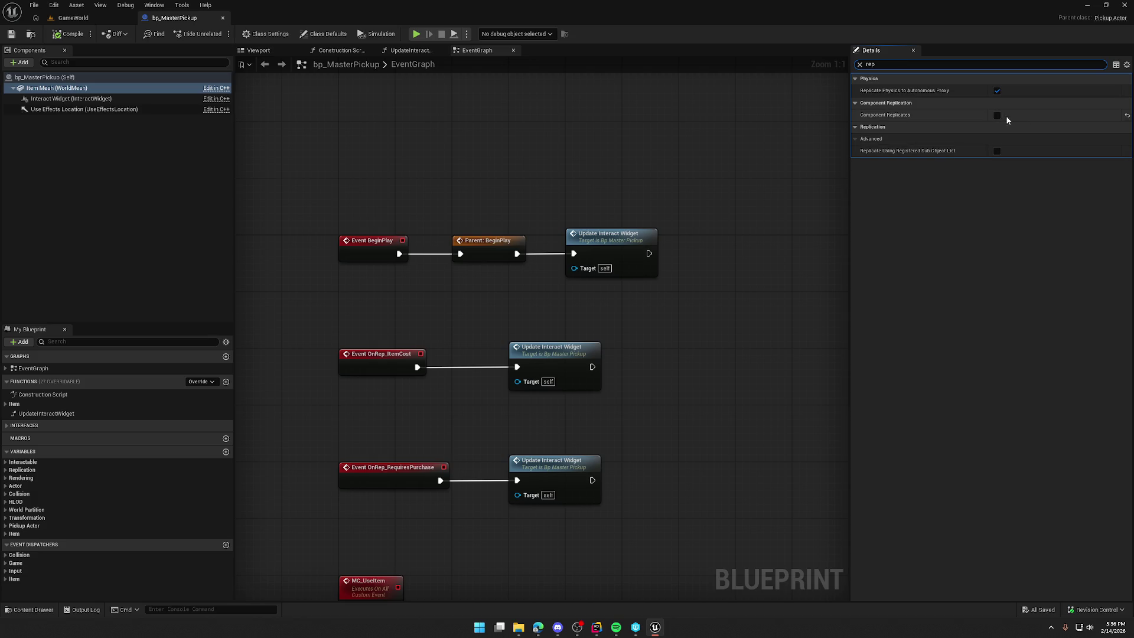
pyautogui.click(859, 64)
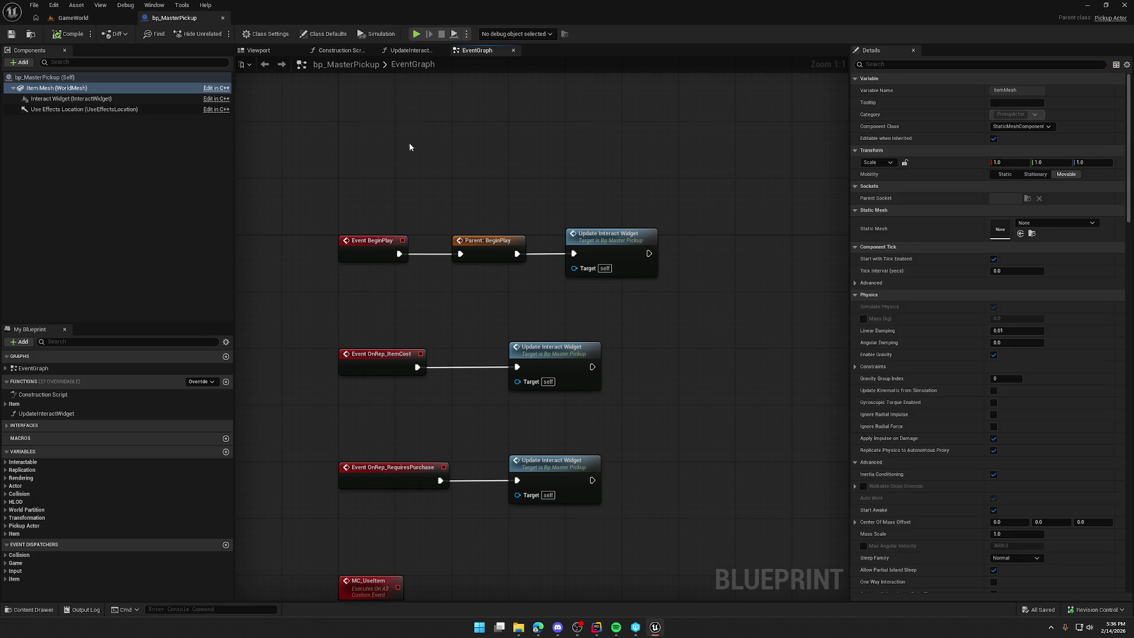
pyautogui.click(73, 34)
pyautogui.click(222, 18)
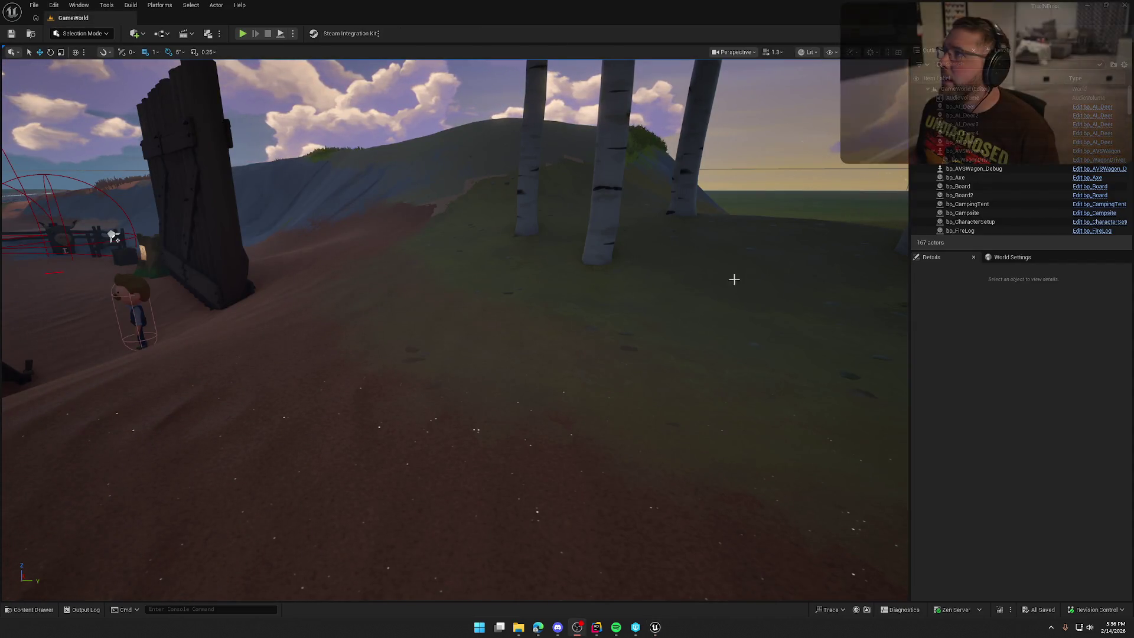
# Fly the camera over the camp, then start a new Play session.
pyautogui.moveTo(449, 330); pyautogui.dragTo(448, 284)
pyautogui.moveTo(620, 329)
pyautogui.mouseDown()
pyautogui.moveTo(620, 313)
pyautogui.moveTo(620, 329)
pyautogui.mouseUp()
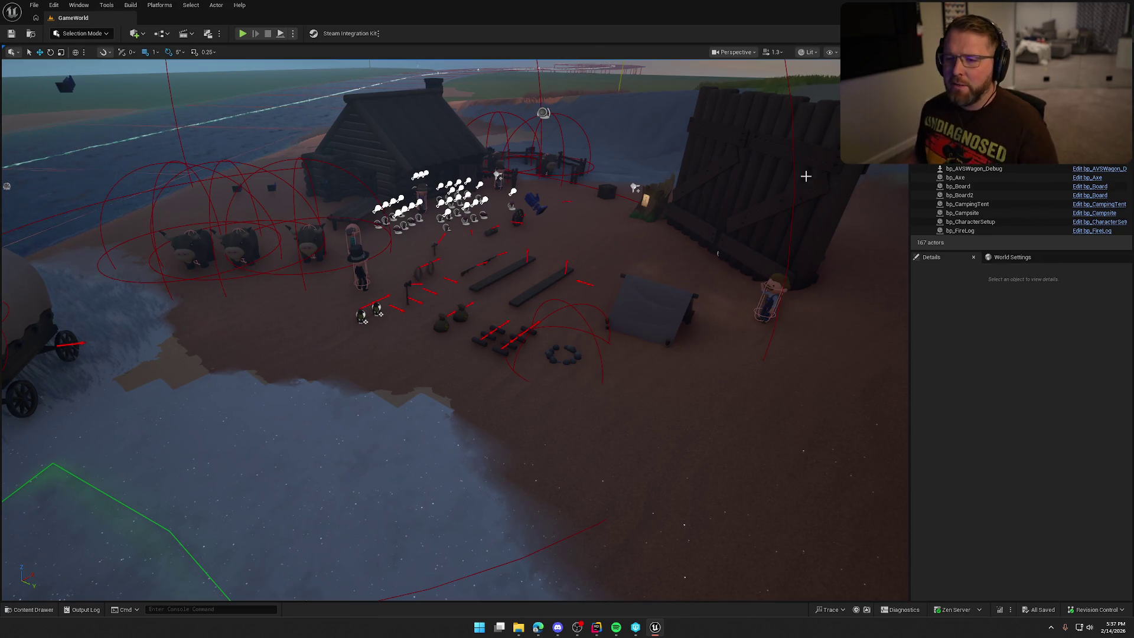
pyautogui.click(244, 34)
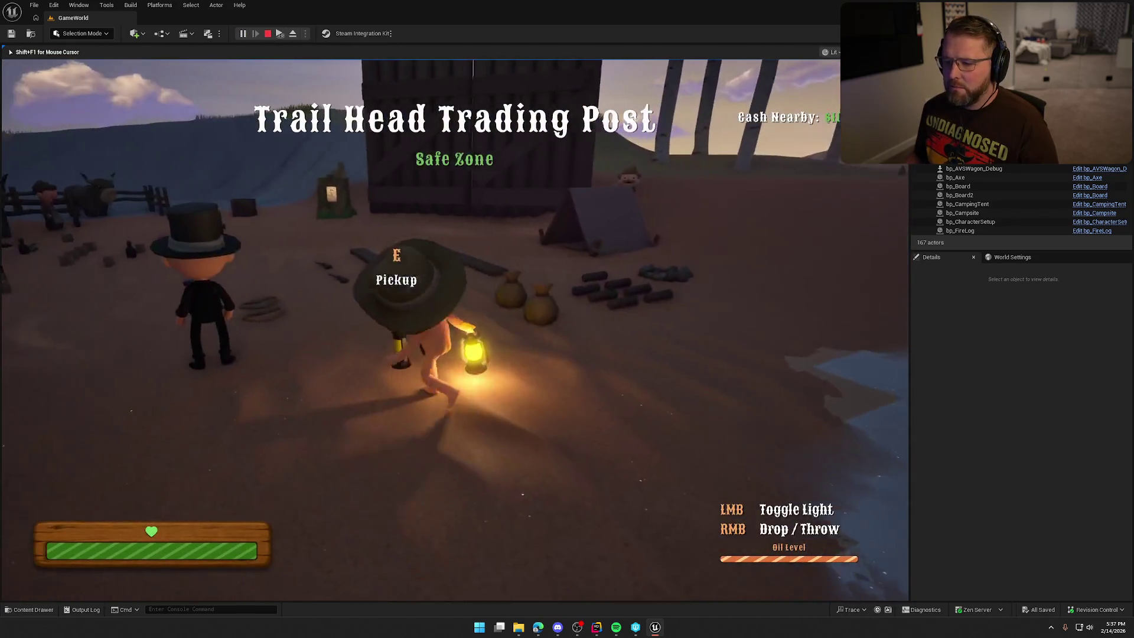
# Light the held lantern in the running game as the second client joins.
pyautogui.click(455, 329)
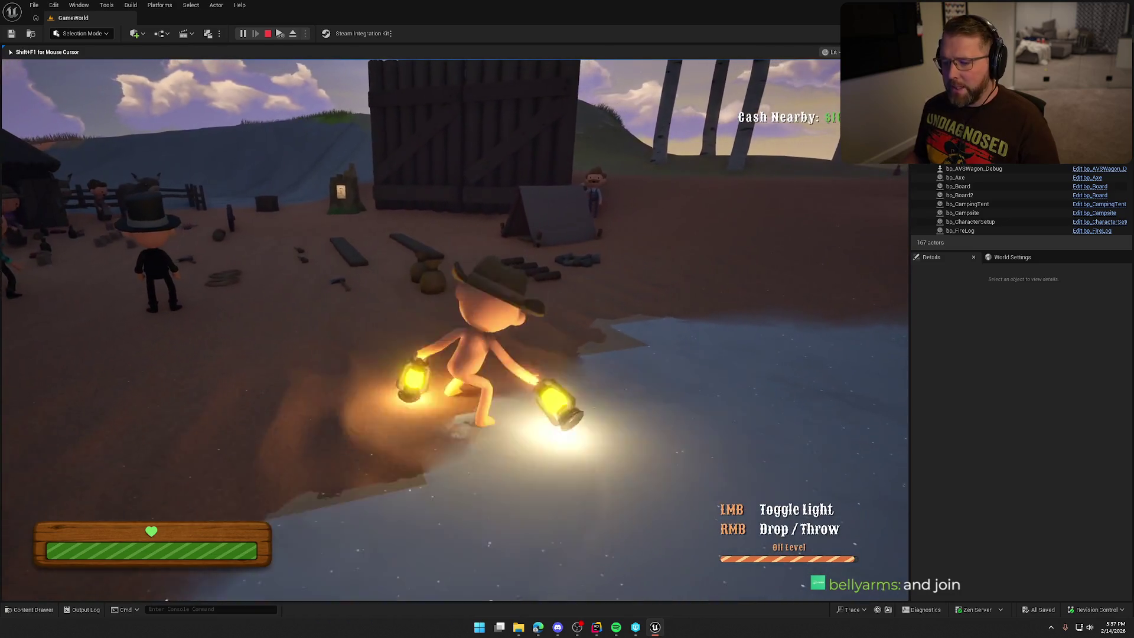
pyautogui.press('super')
pyautogui.press('super')
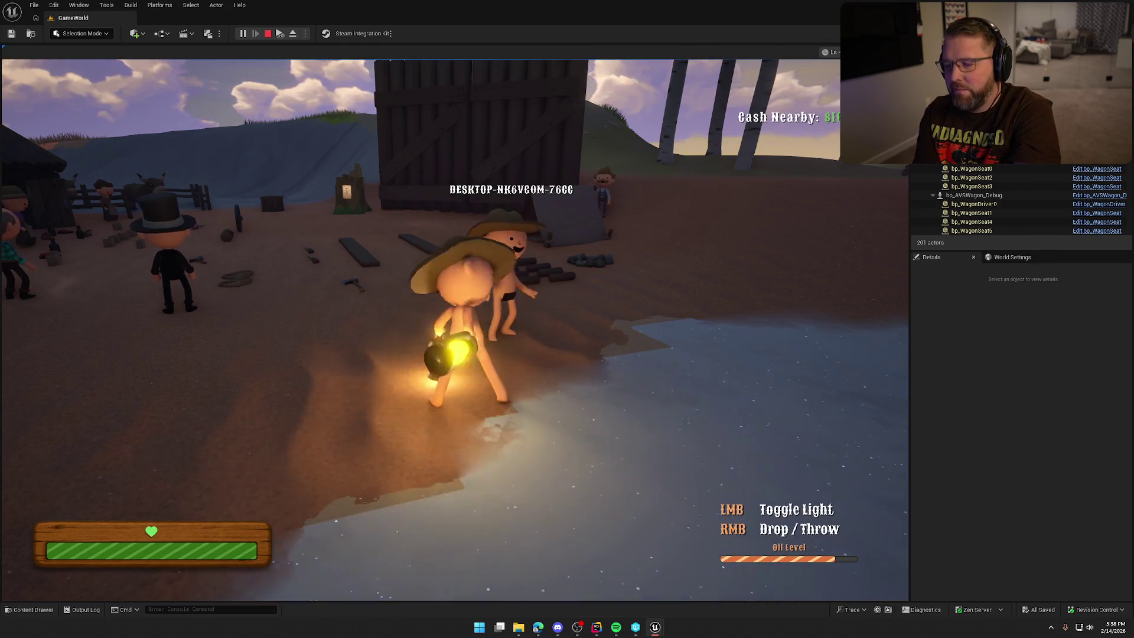
# Bring the game view back into focus and light the second lantern.
pyautogui.press('super')
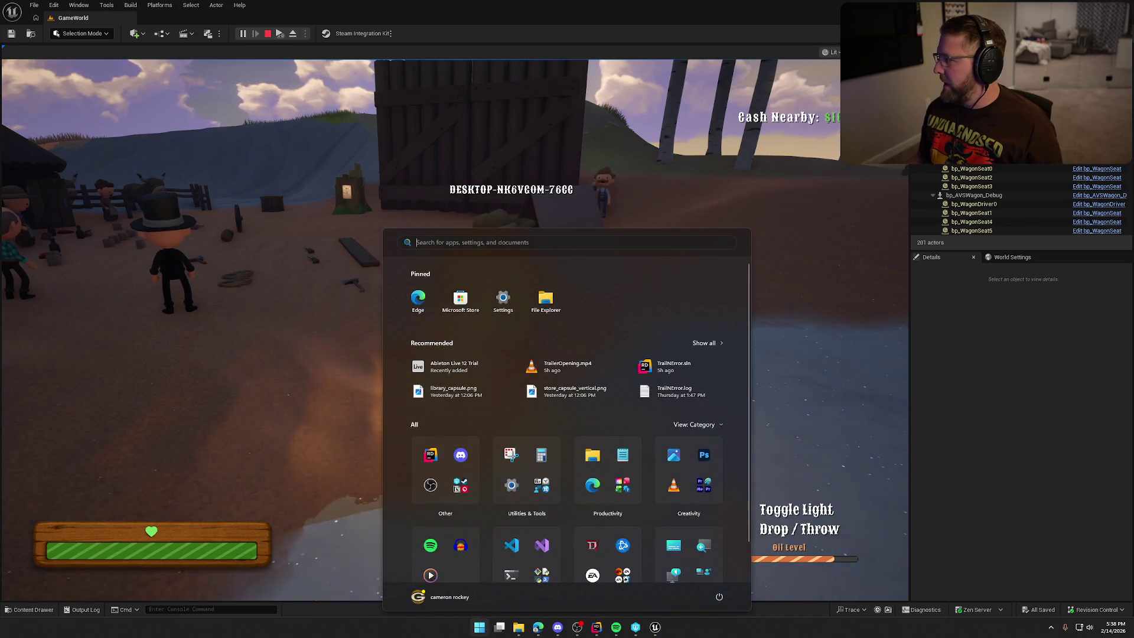
pyautogui.press('Escape')
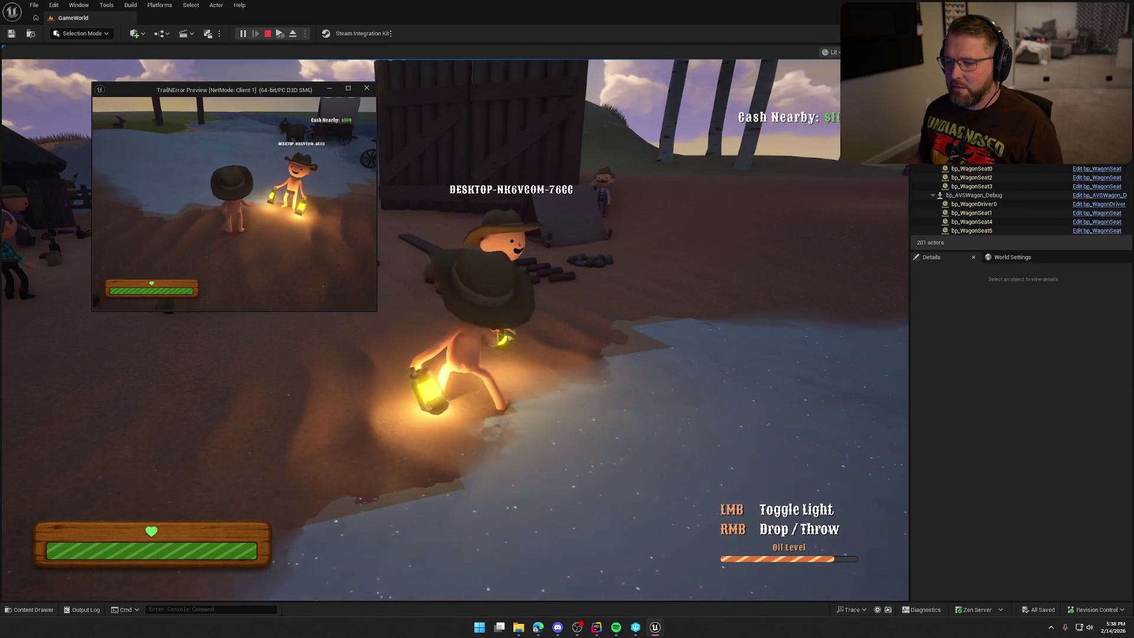
pyautogui.click(565, 257)
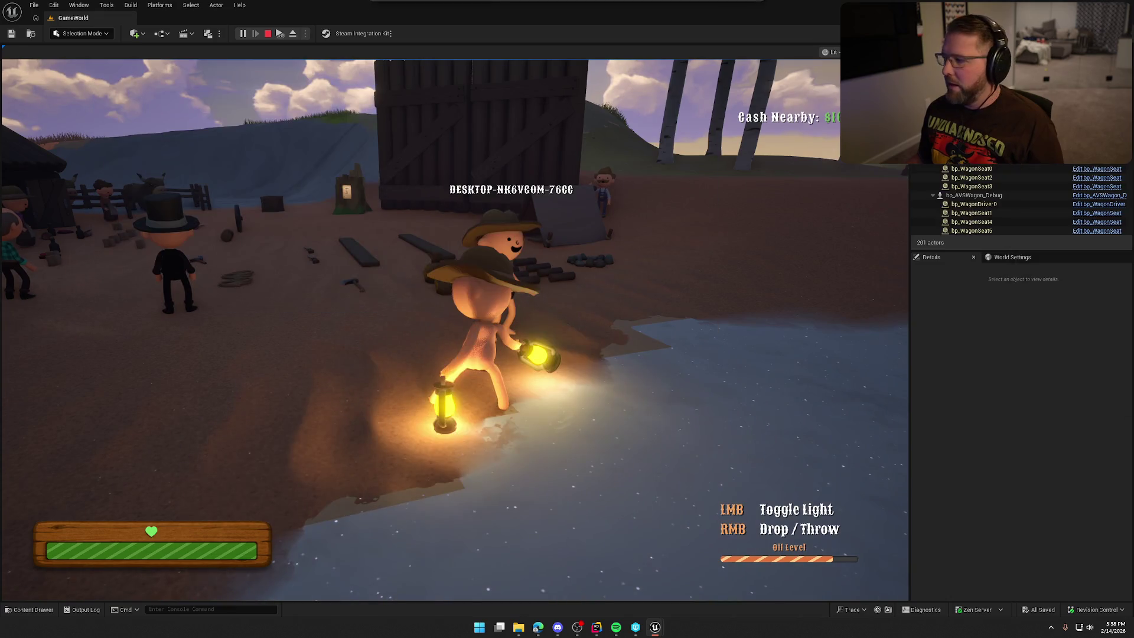
pyautogui.click(565, 257)
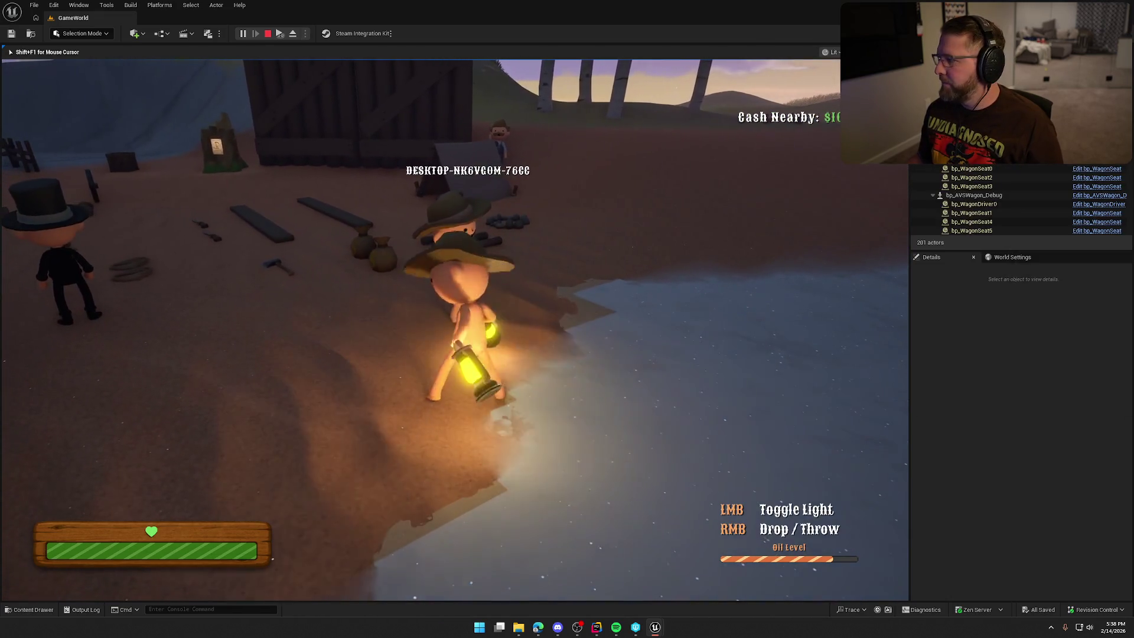
pyautogui.click(566, 257)
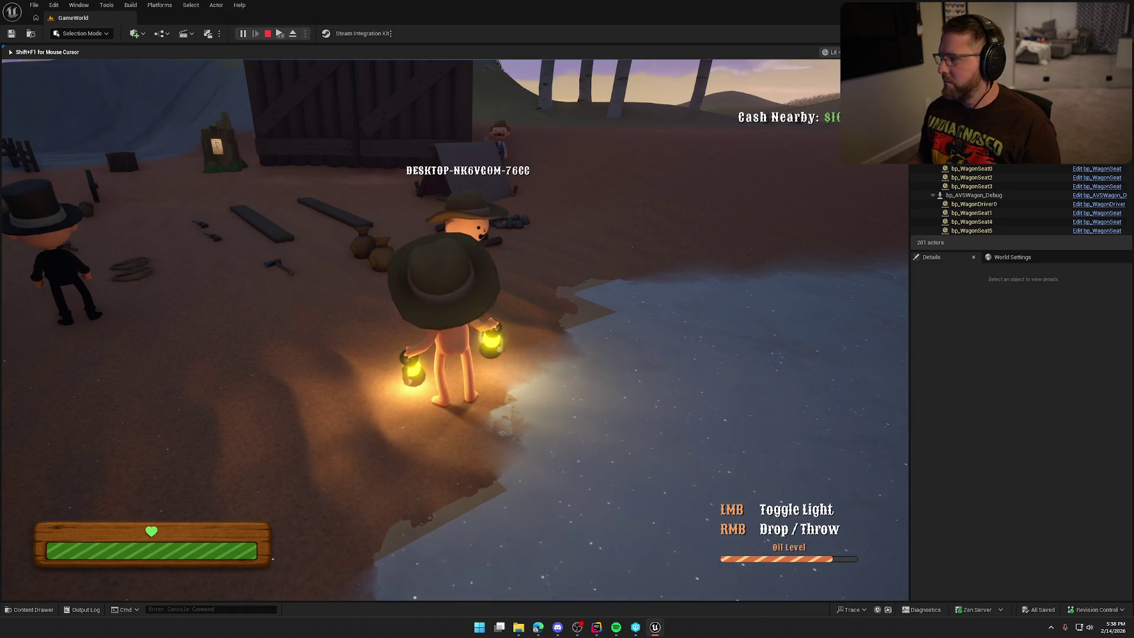
pyautogui.press('a')
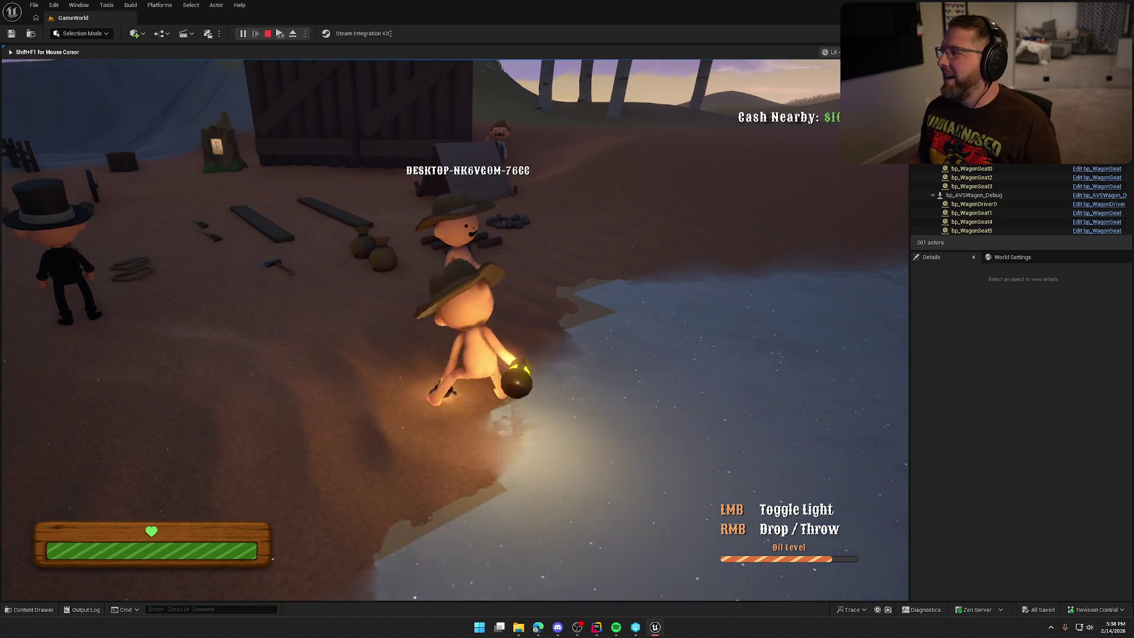
# In the Client 1 window, toggle the character's lantern on, off and on again, then stop the play session.
pyautogui.press('super')
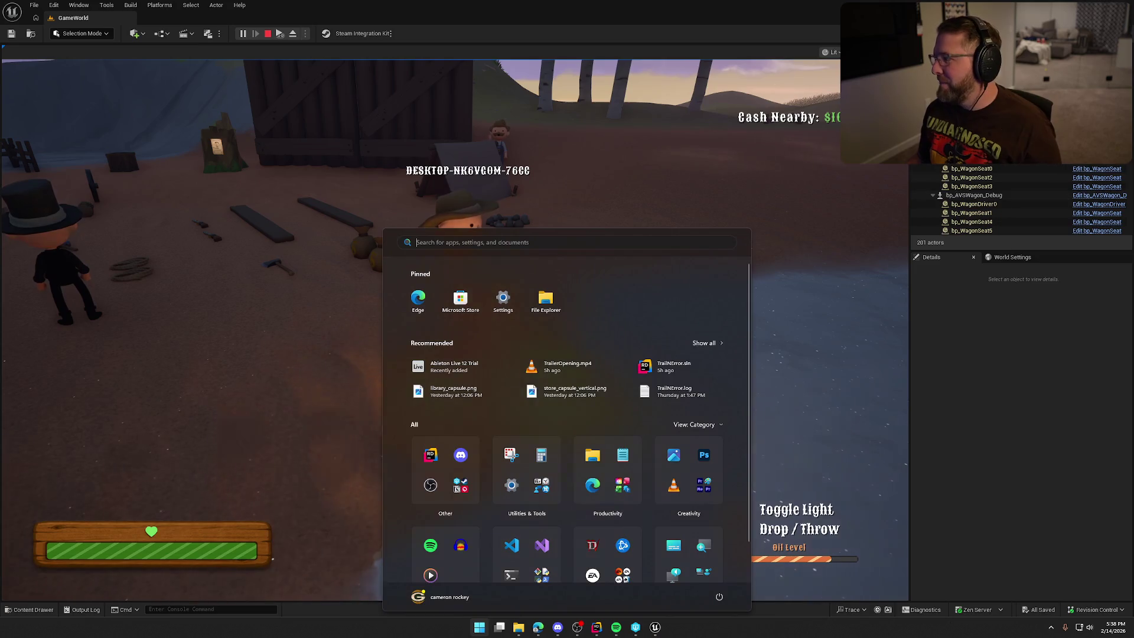
pyautogui.hotkey('alt', 'Tab')
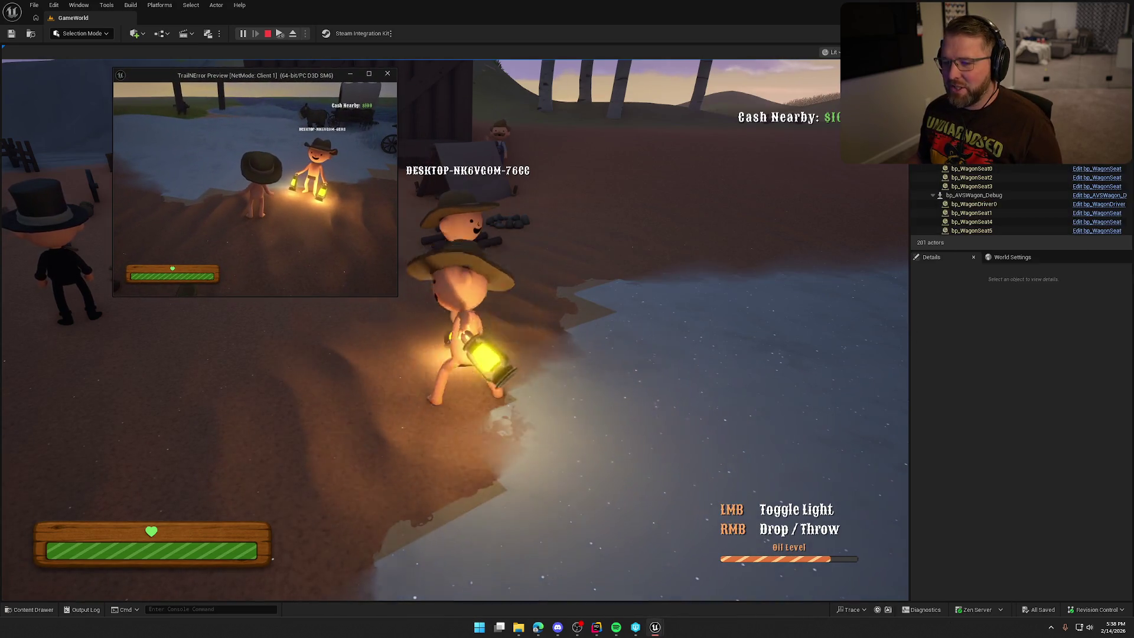
pyautogui.click(455, 330)
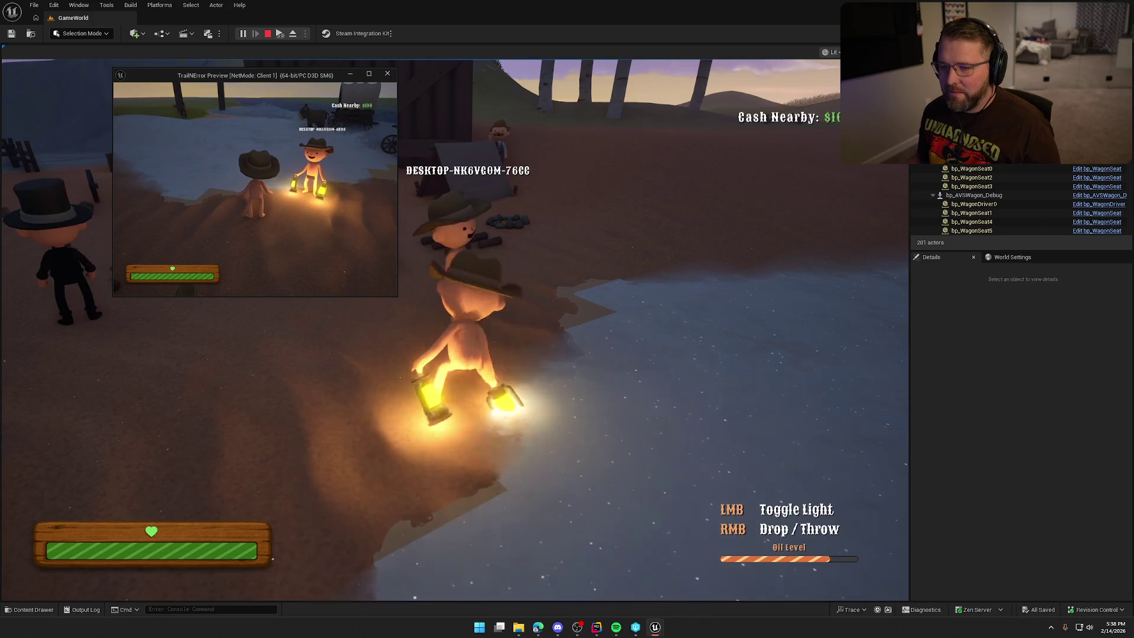
pyautogui.click(455, 329)
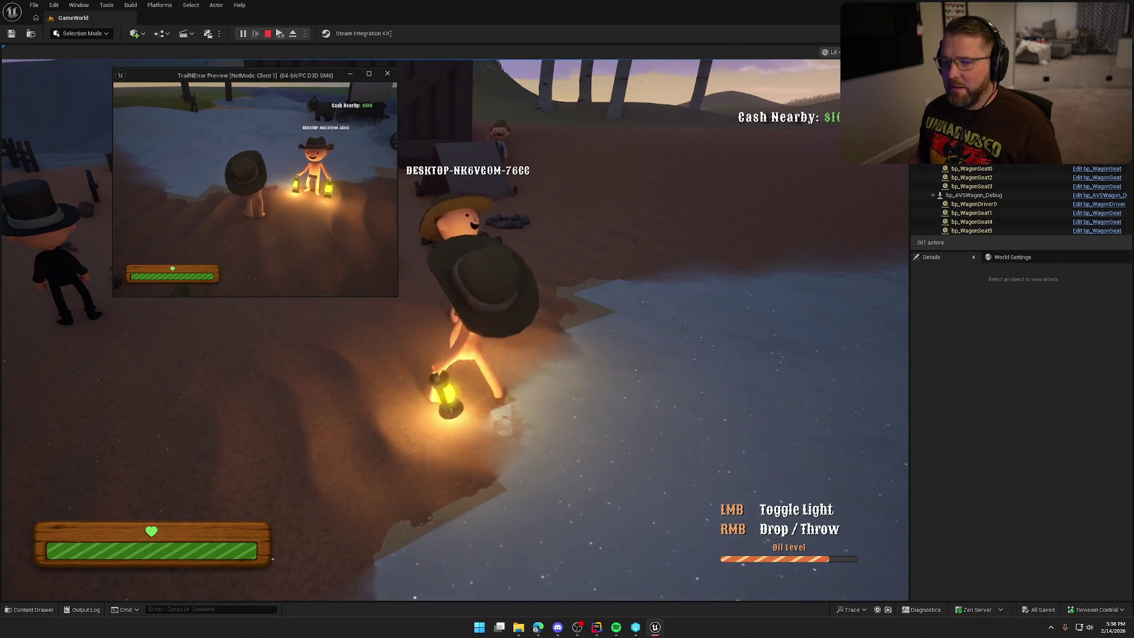
pyautogui.click(455, 329)
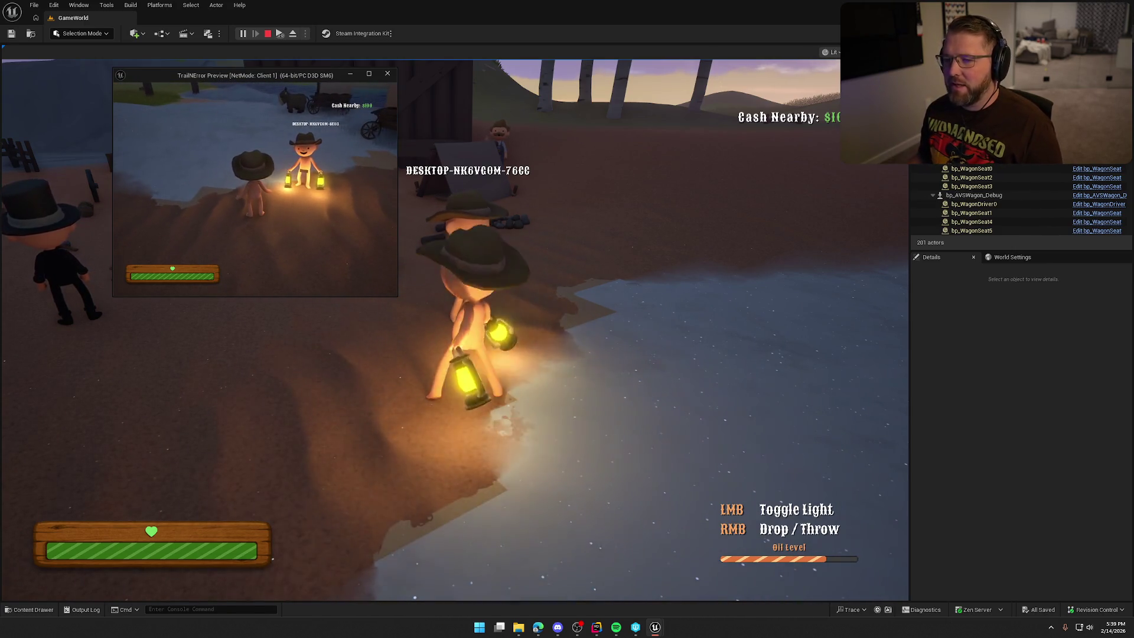
pyautogui.press('Escape')
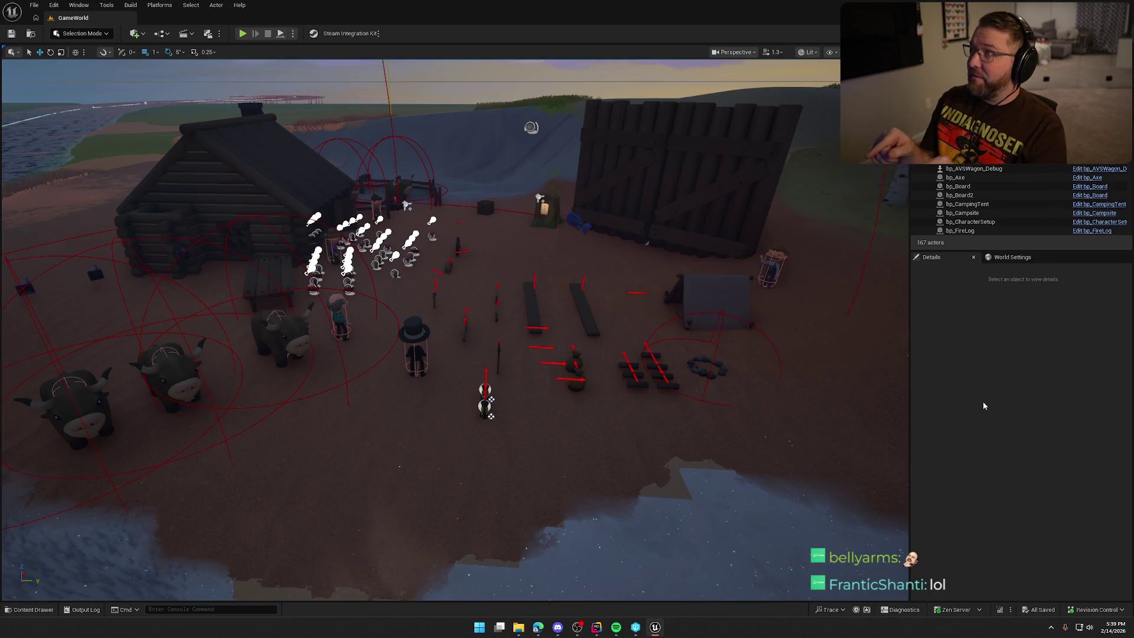
pyautogui.moveTo(601, 320); pyautogui.dragTo(600, 320)
pyautogui.press('g')
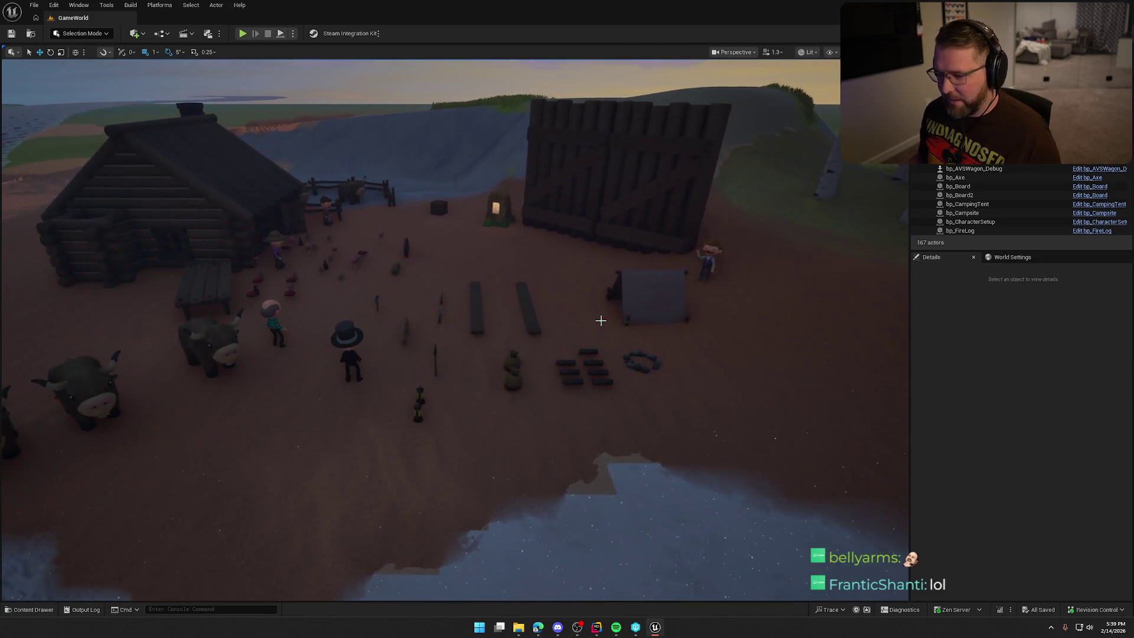
pyautogui.hotkey('alt', 'p')
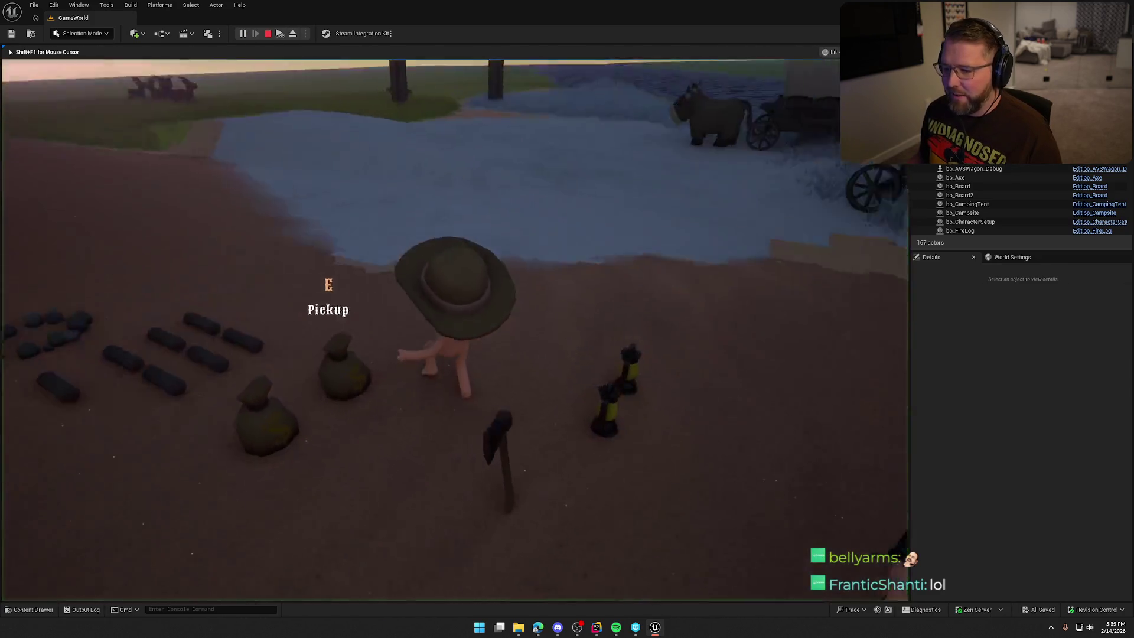
pyautogui.press('e')
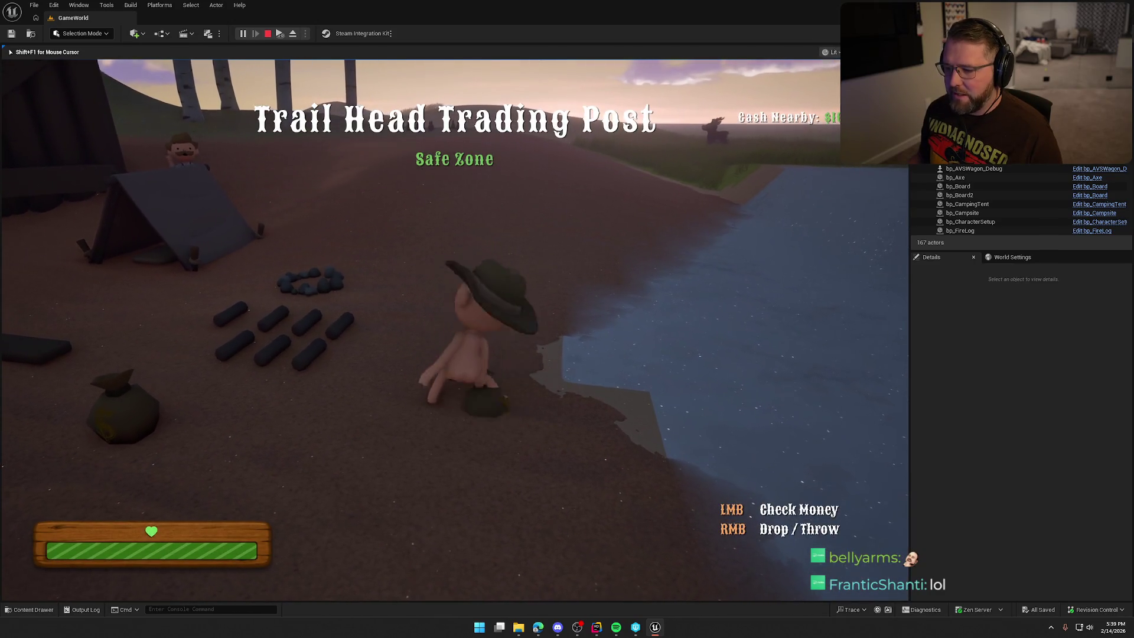
pyautogui.rightClick(455, 330)
pyautogui.press('e')
pyautogui.rightClick(455, 330)
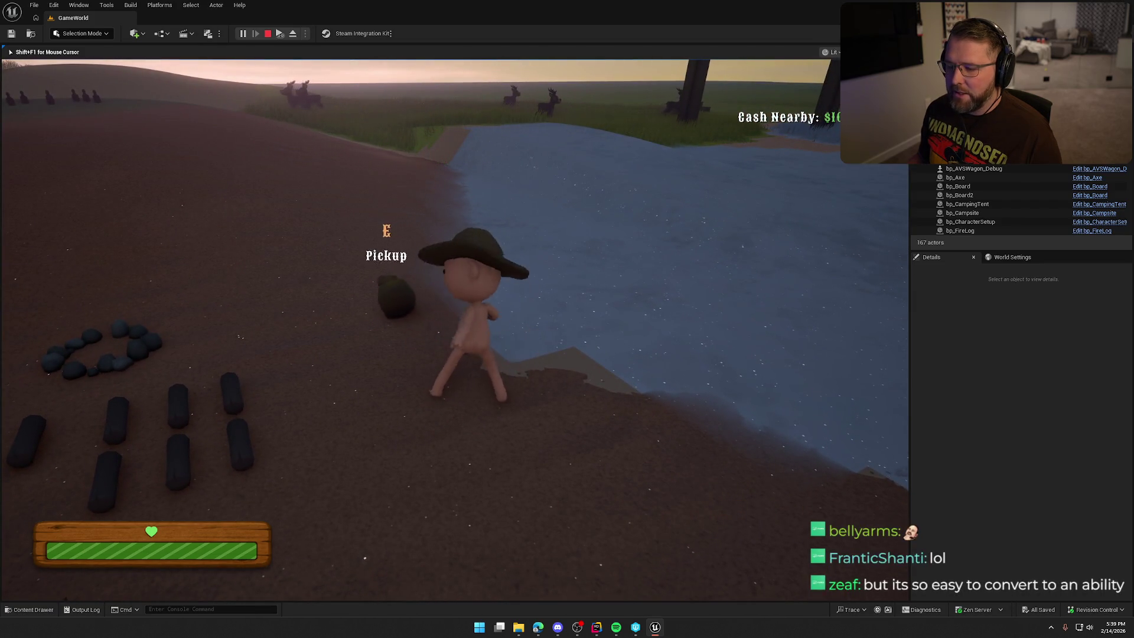
pyautogui.press('e')
pyautogui.click(455, 330)
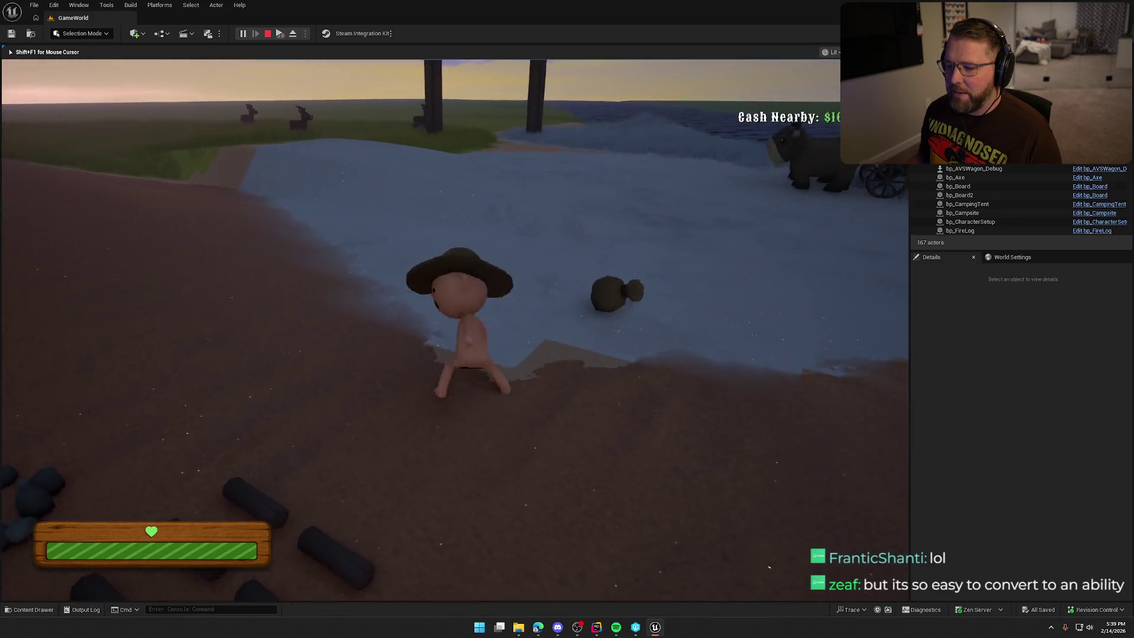
pyautogui.press('e')
pyautogui.rightClick(455, 329)
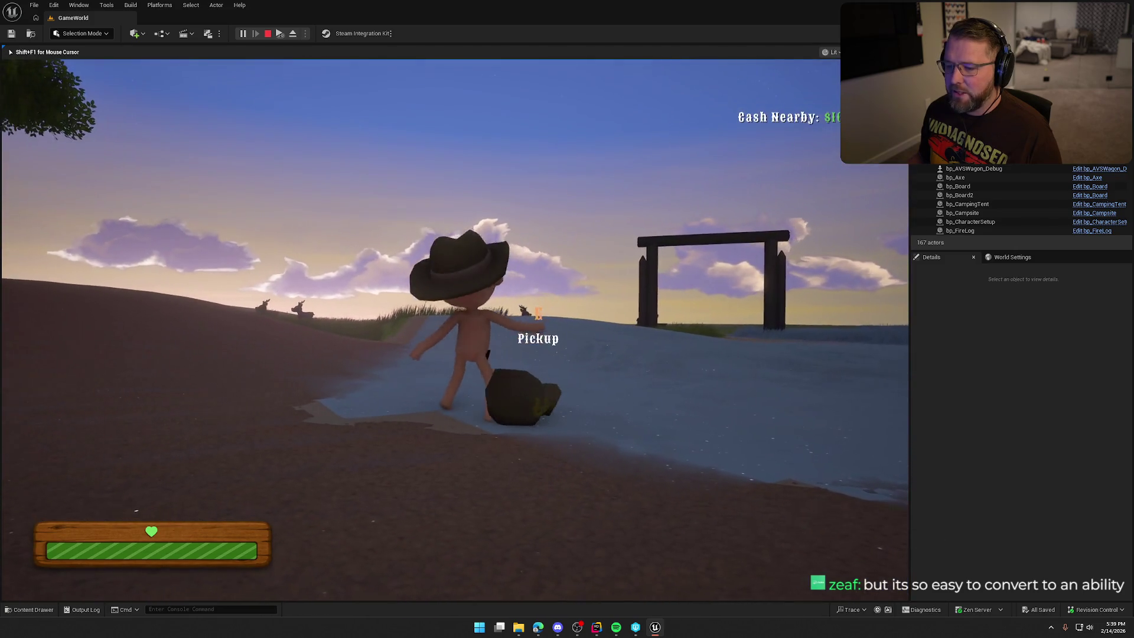
pyautogui.press('e')
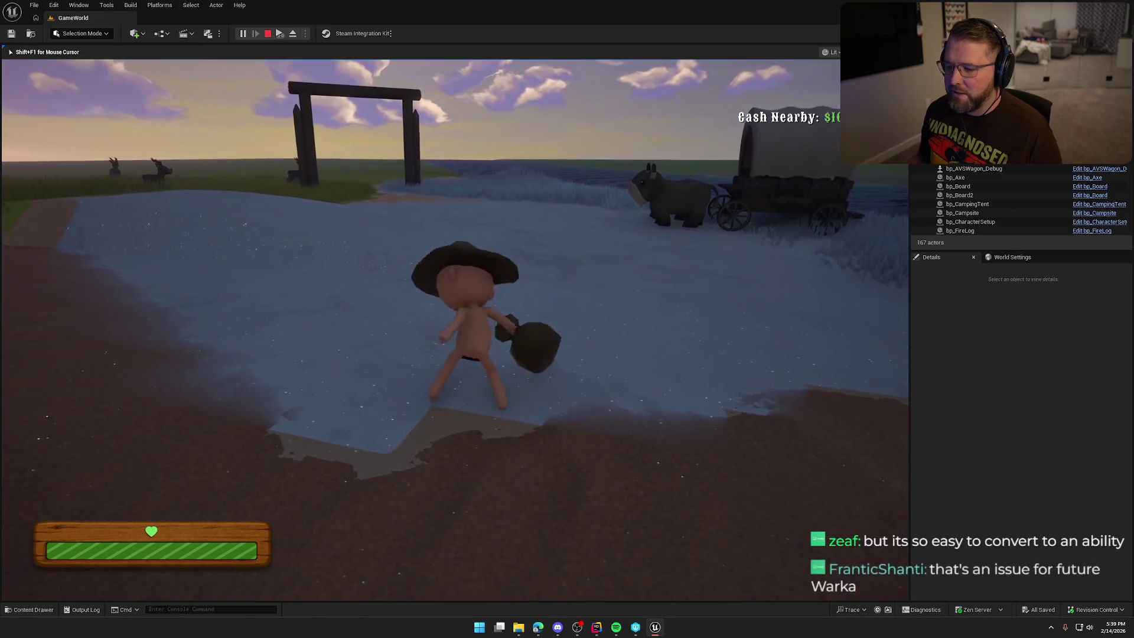
pyautogui.rightClick(455, 330)
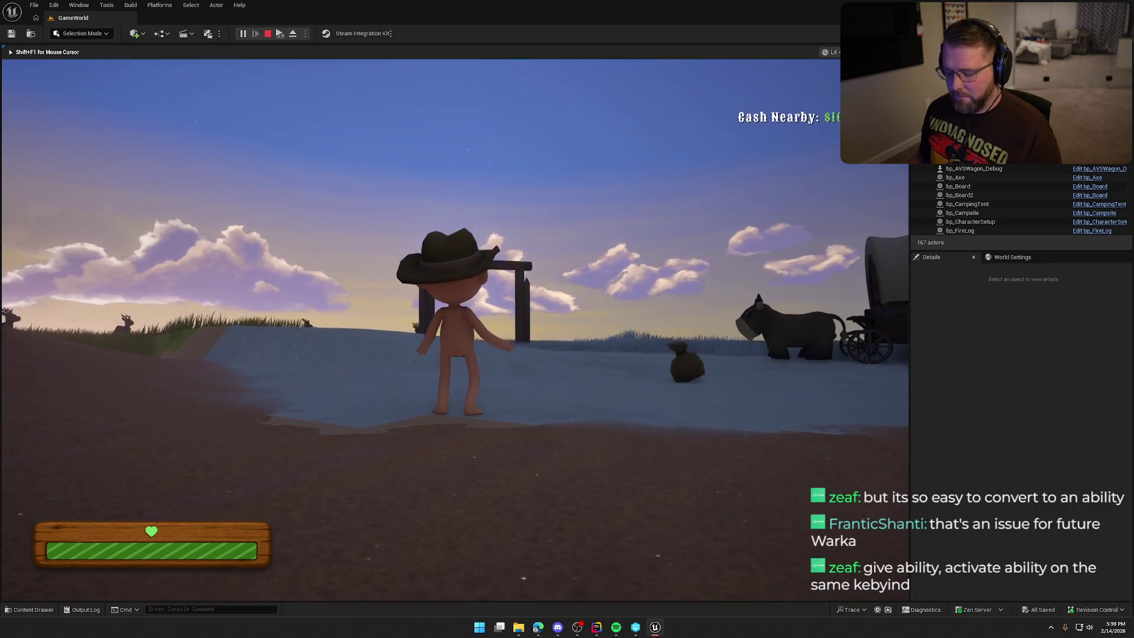
pyautogui.hotkey('shift', 'w')
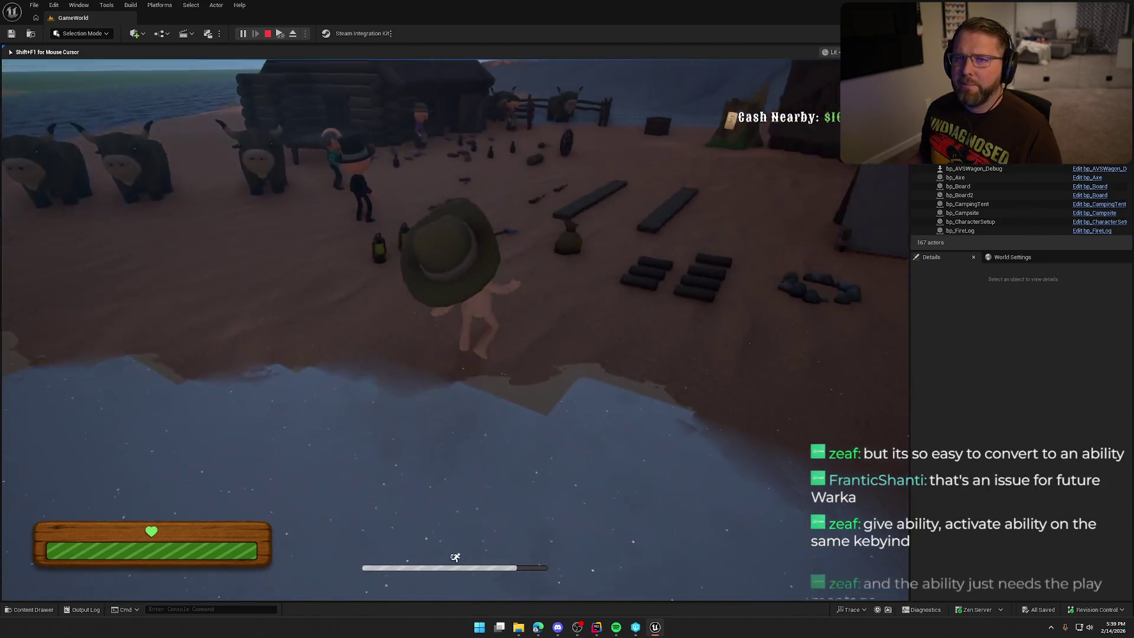
pyautogui.press('s')
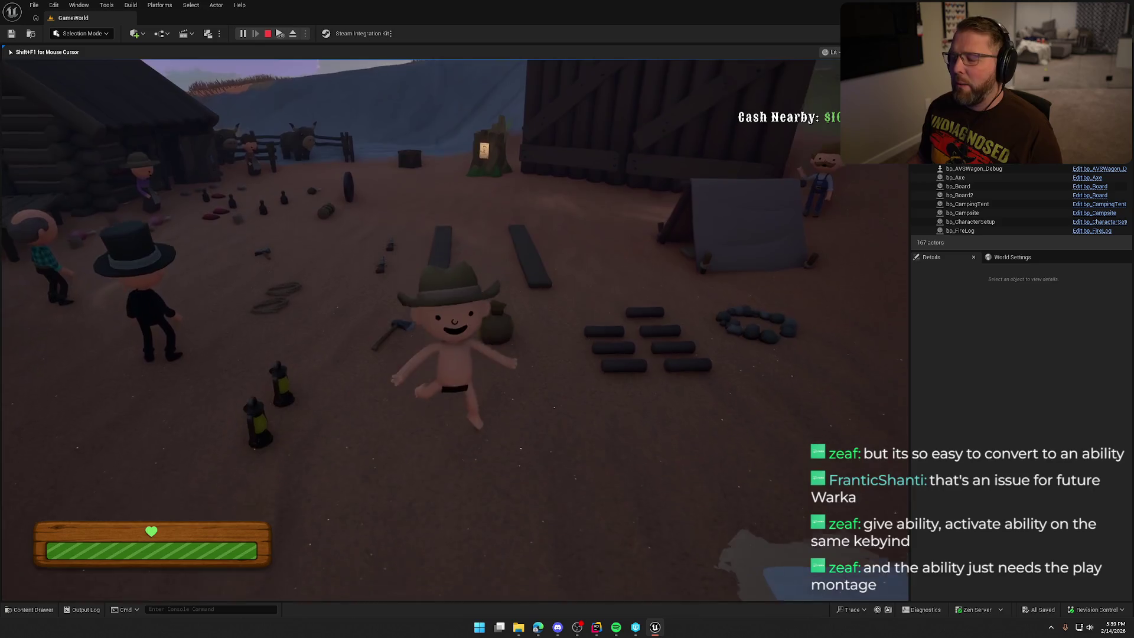
pyautogui.hotkey('shift', 'w')
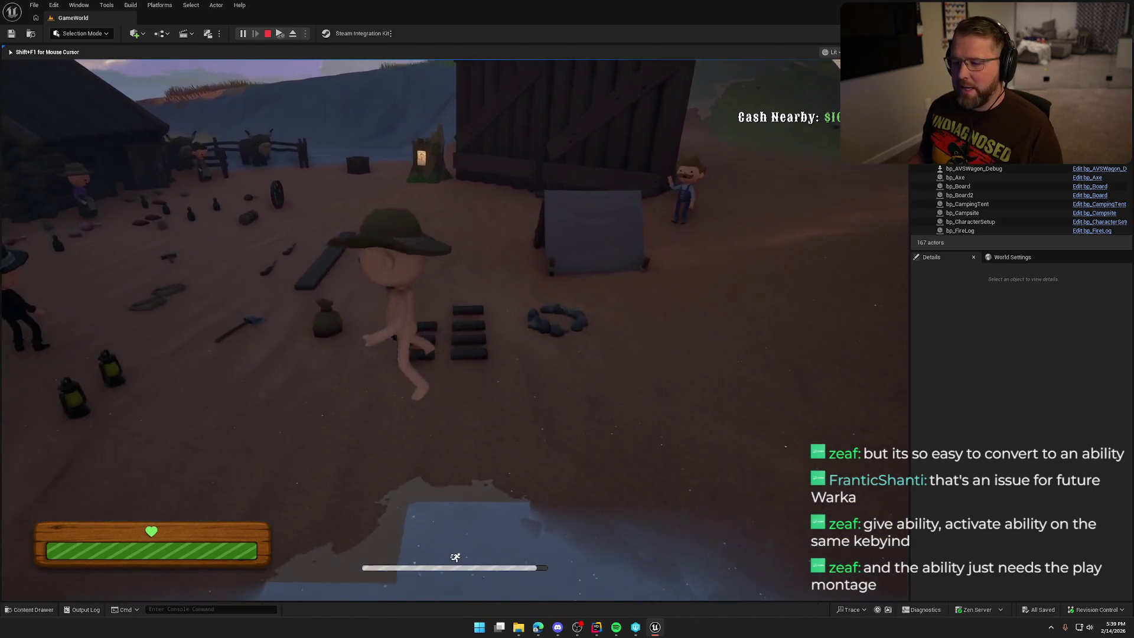
pyautogui.press('w')
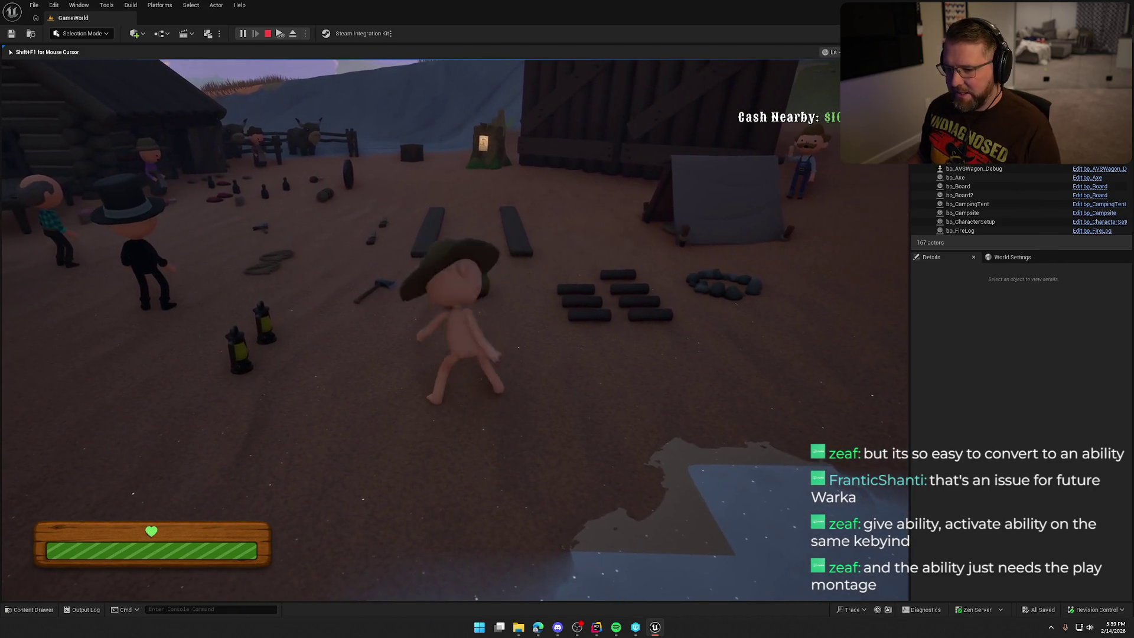
pyautogui.press('a')
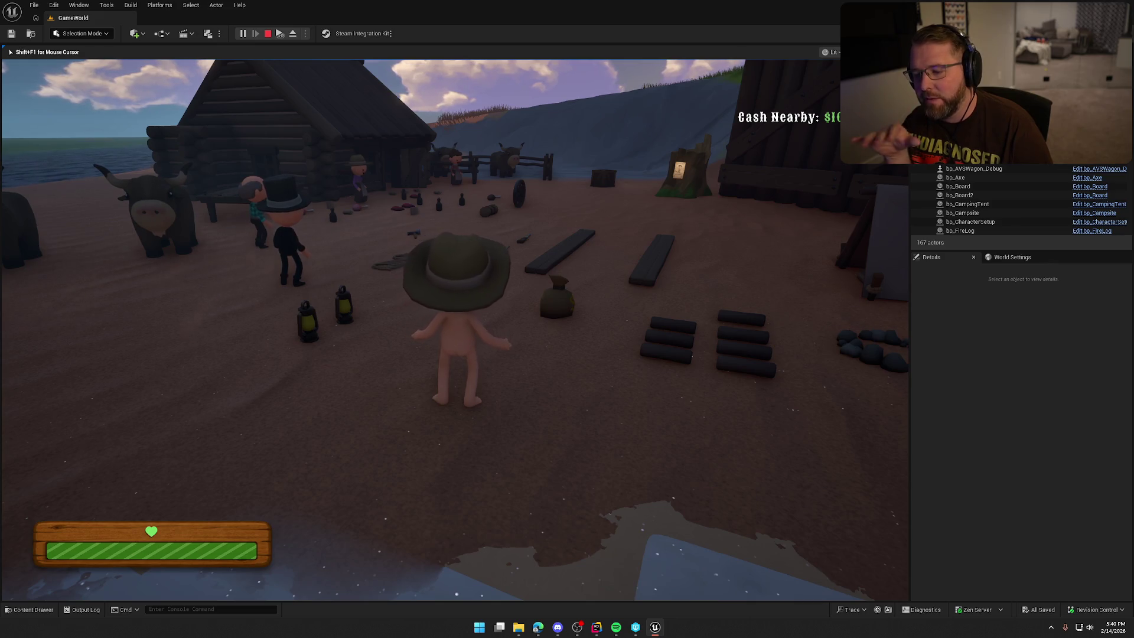
pyautogui.press('Escape')
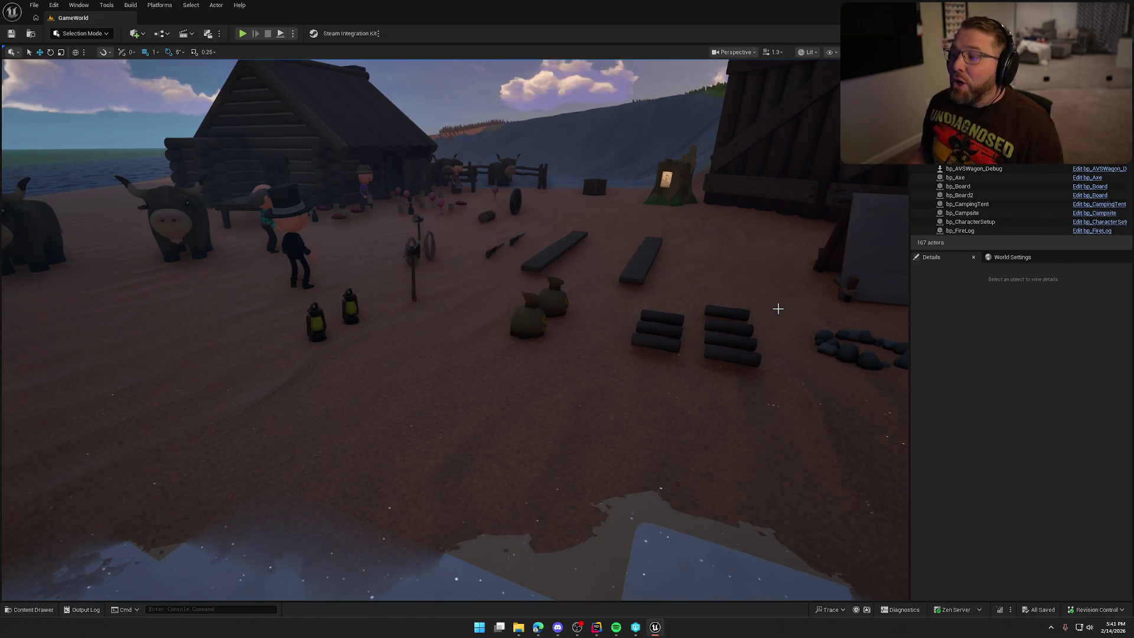
pyautogui.hotkey('ctrl', 'space')
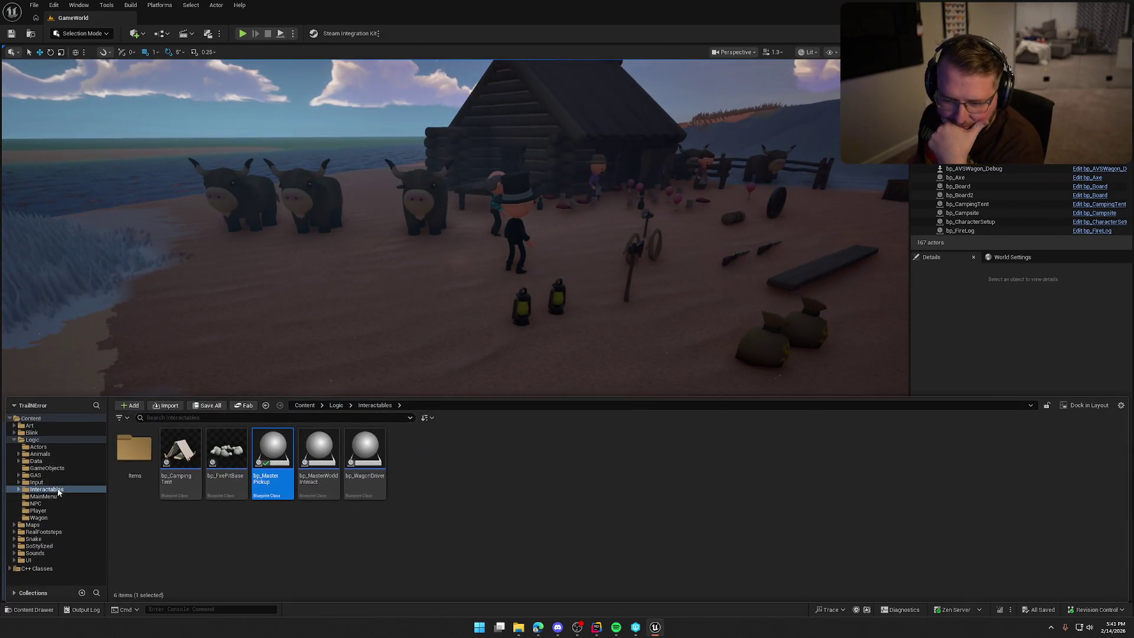
# In GAS > Abilities, create a new Blueprint Class with TE_GameplayAbility as its parent.
pyautogui.click(36, 475)
pyautogui.doubleClick(135, 449)
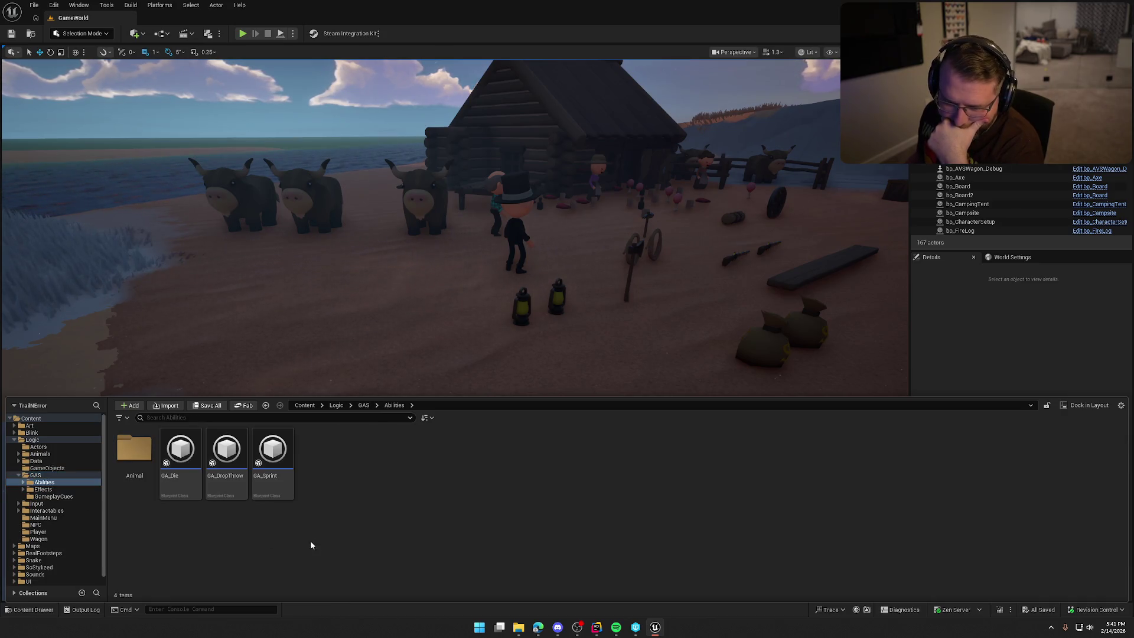
pyautogui.rightClick(346, 505)
pyautogui.click(389, 189)
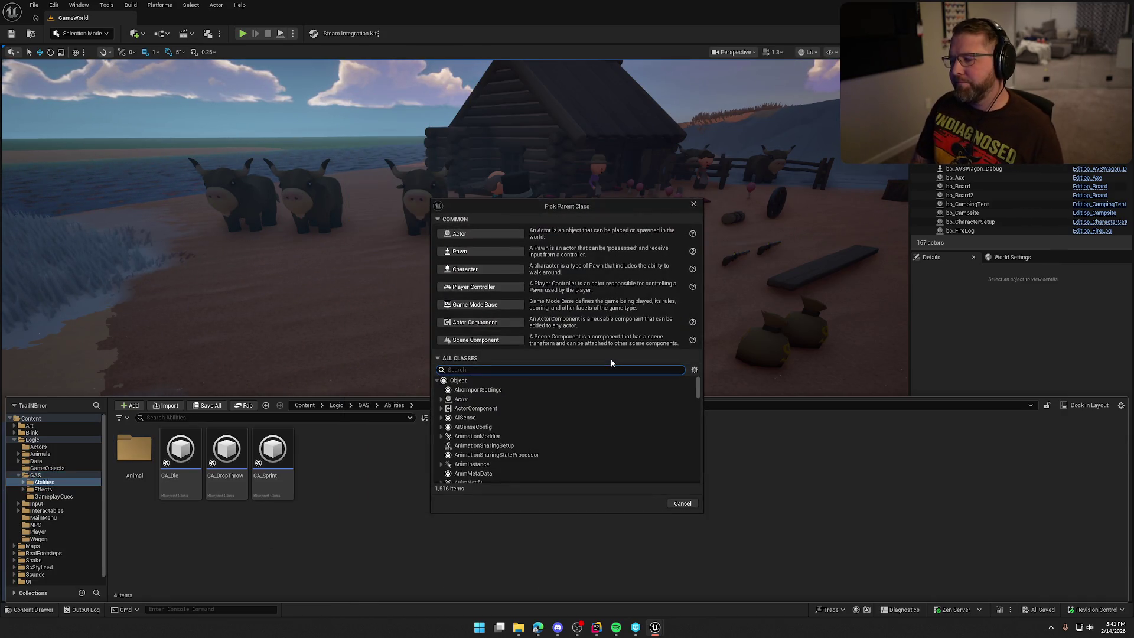
pyautogui.write('gameplayabi')
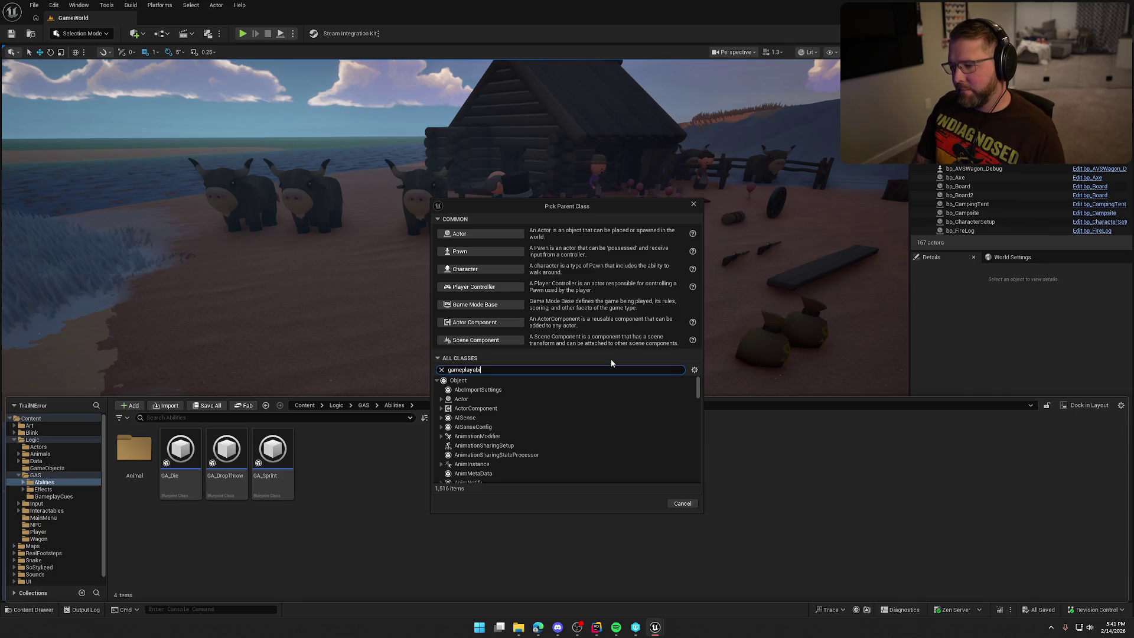
pyautogui.hotkey('ctrl', 'a')
pyautogui.write('te abil')
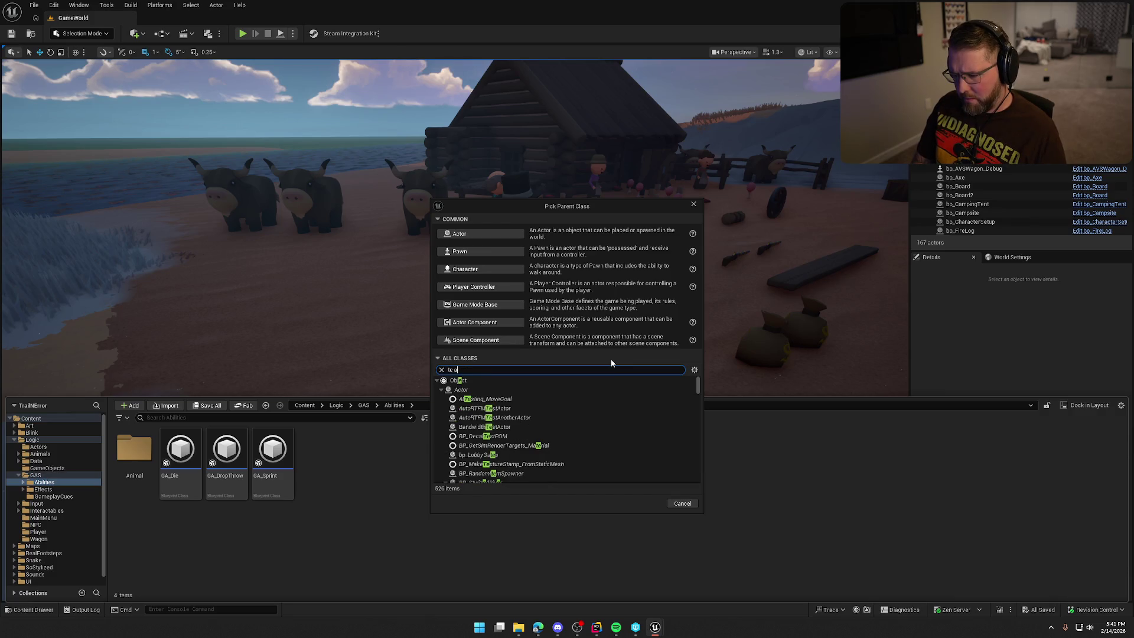
pyautogui.write('ity')
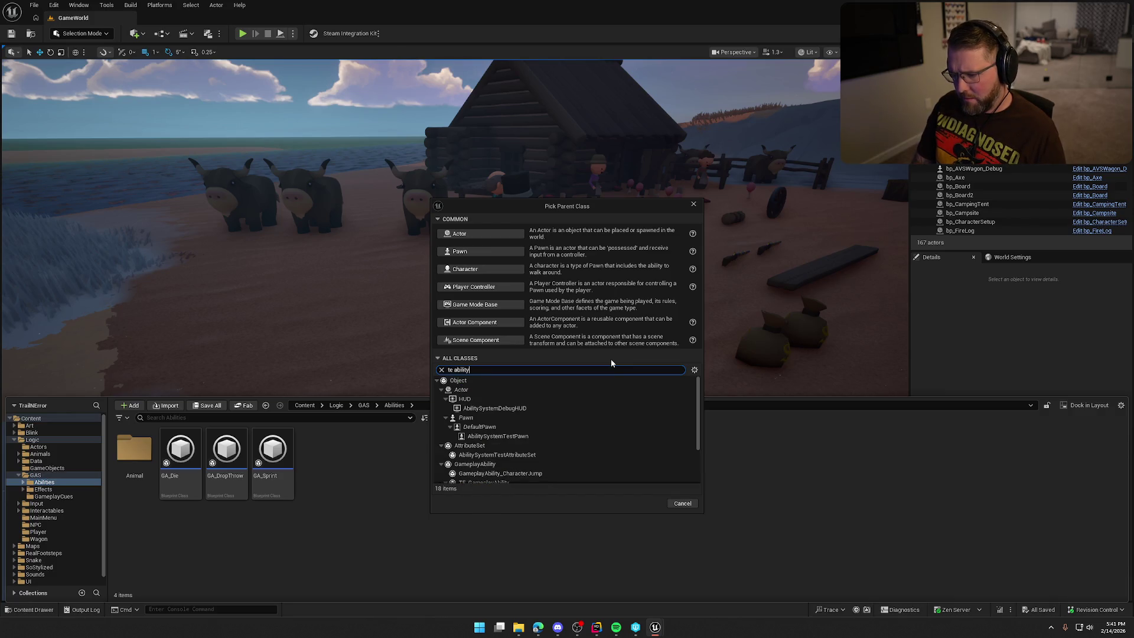
pyautogui.scroll(-1, 547, 417)
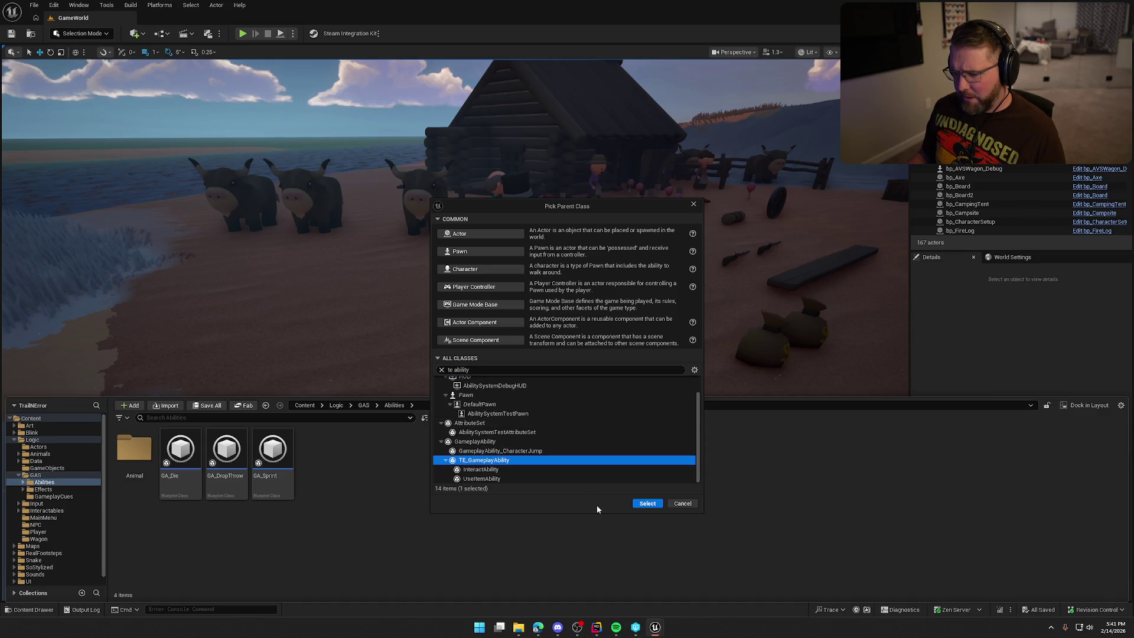
pyautogui.click(646, 504)
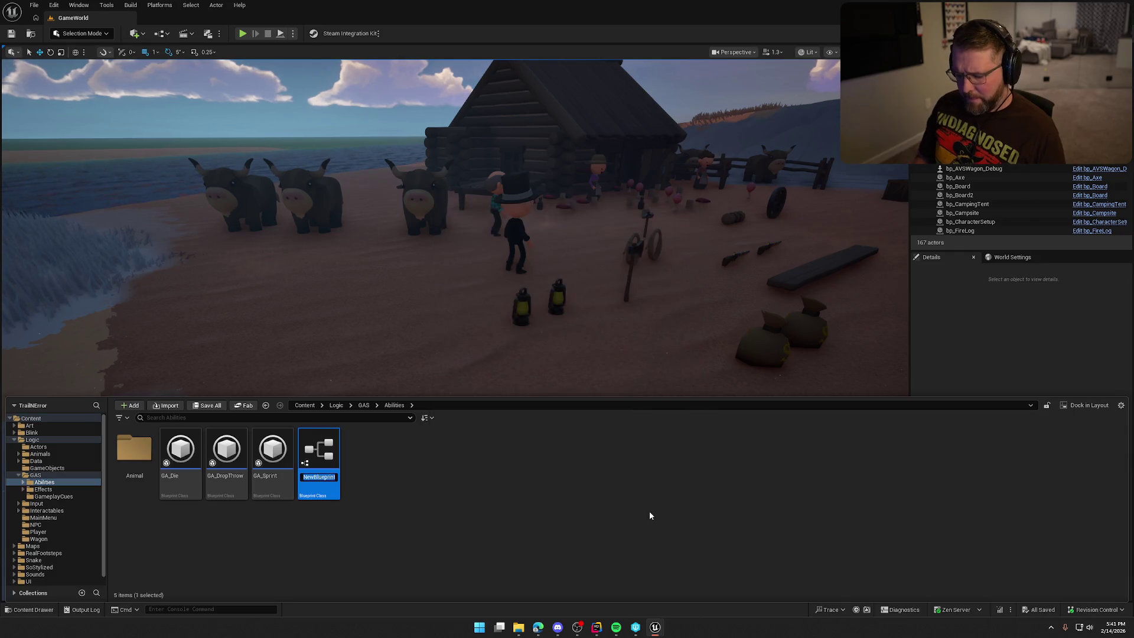
# Name the new ability GA_Dance and save it.
pyautogui.write('GA_Dance')
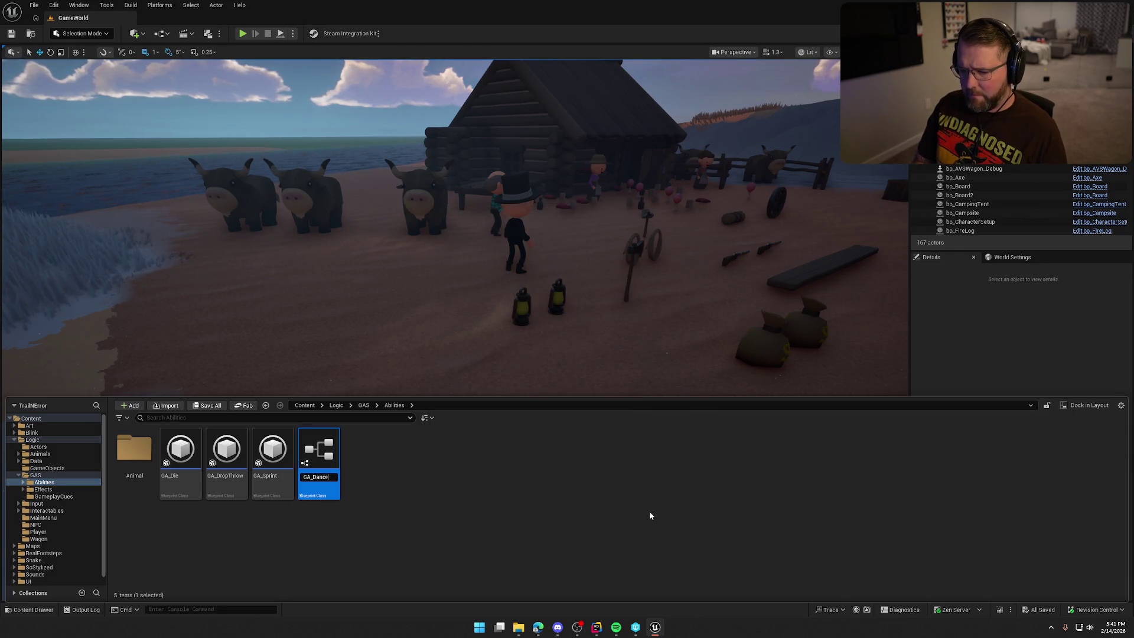
pyautogui.press('Return')
pyautogui.hotkey('ctrl', 's')
pyautogui.click(222, 100)
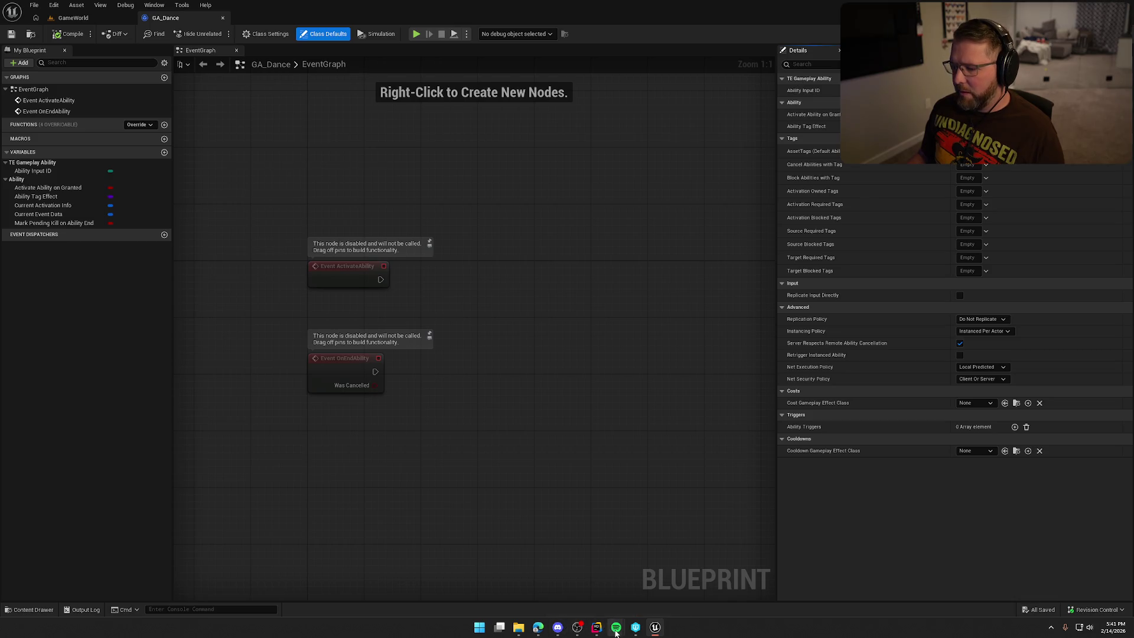
pyautogui.click(597, 627)
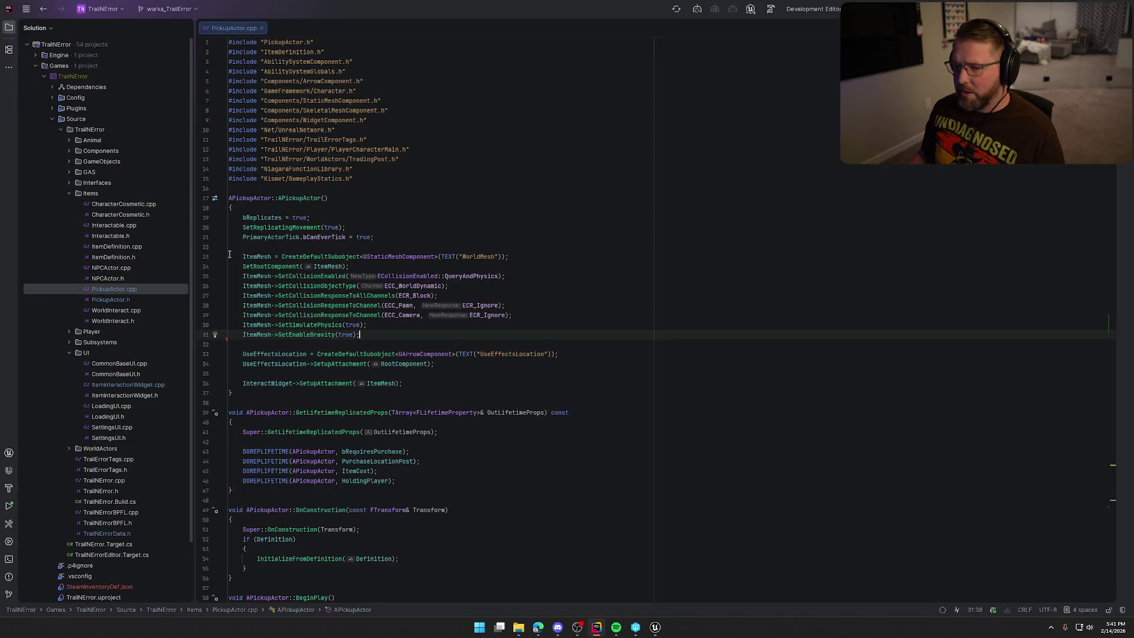
# Close PickupActor.cpp, collapse the Items and UI folders, and open TrailNErrorData.h.
pyautogui.middleClick(239, 28)
pyautogui.click(75, 196)
pyautogui.click(74, 194)
pyautogui.click(69, 226)
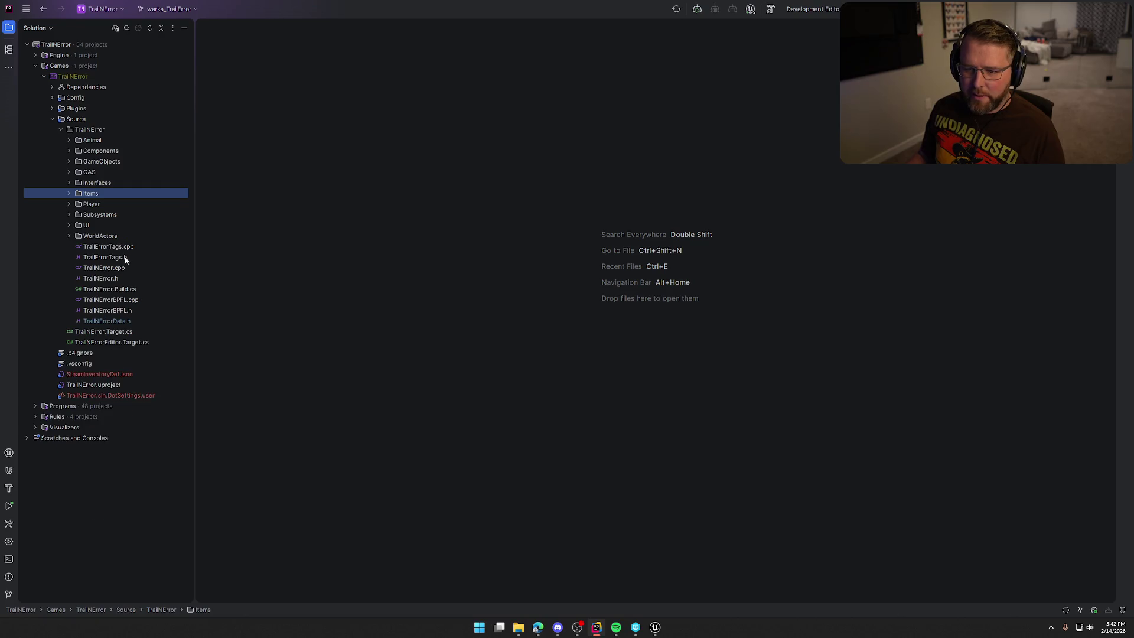
pyautogui.doubleClick(118, 322)
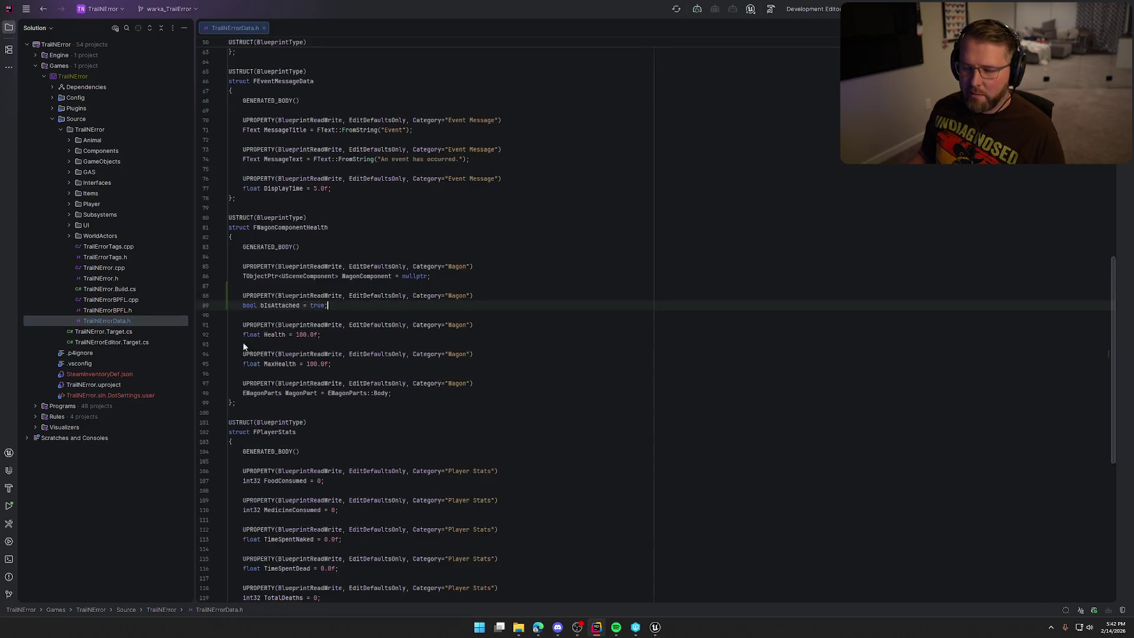
pyautogui.click(519, 385)
pyautogui.scroll(10, 526, 330)
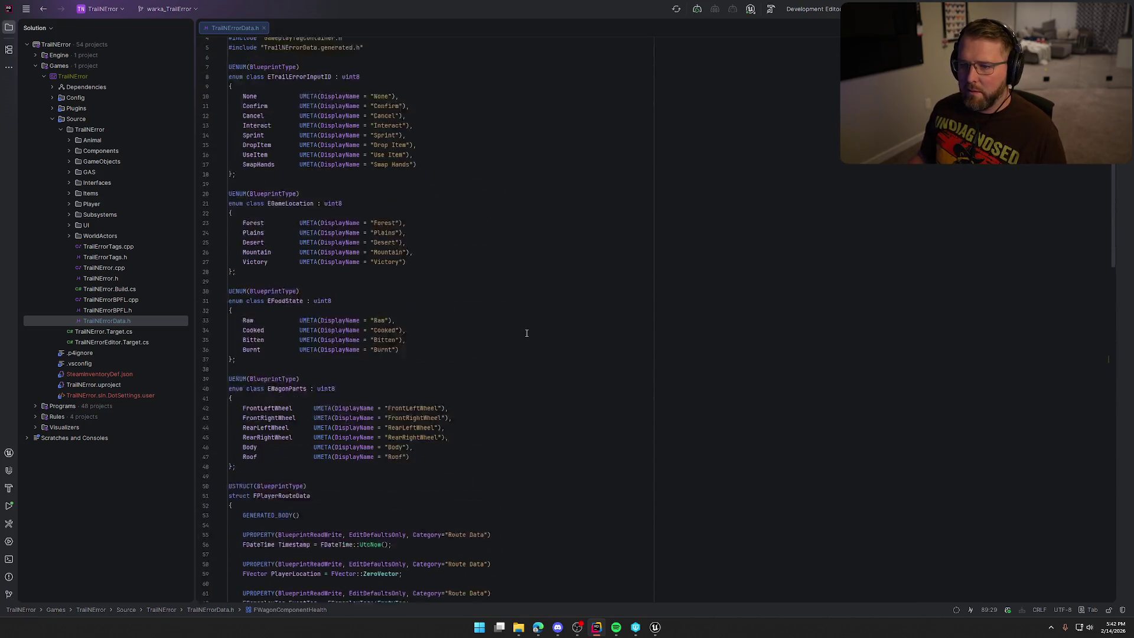
# Add a Dance entry with its UMETA display name after SwapHands, aligned with the entries above.
pyautogui.click(440, 194)
pyautogui.write(',')
pyautogui.press('Return')
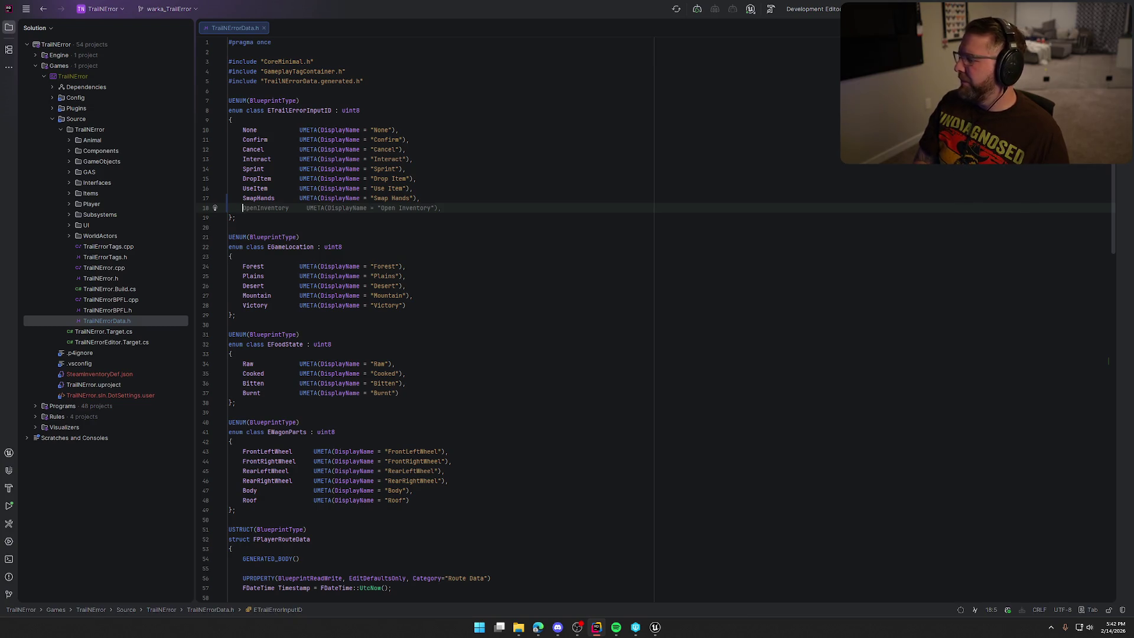
pyautogui.write('Dance   UMETA')
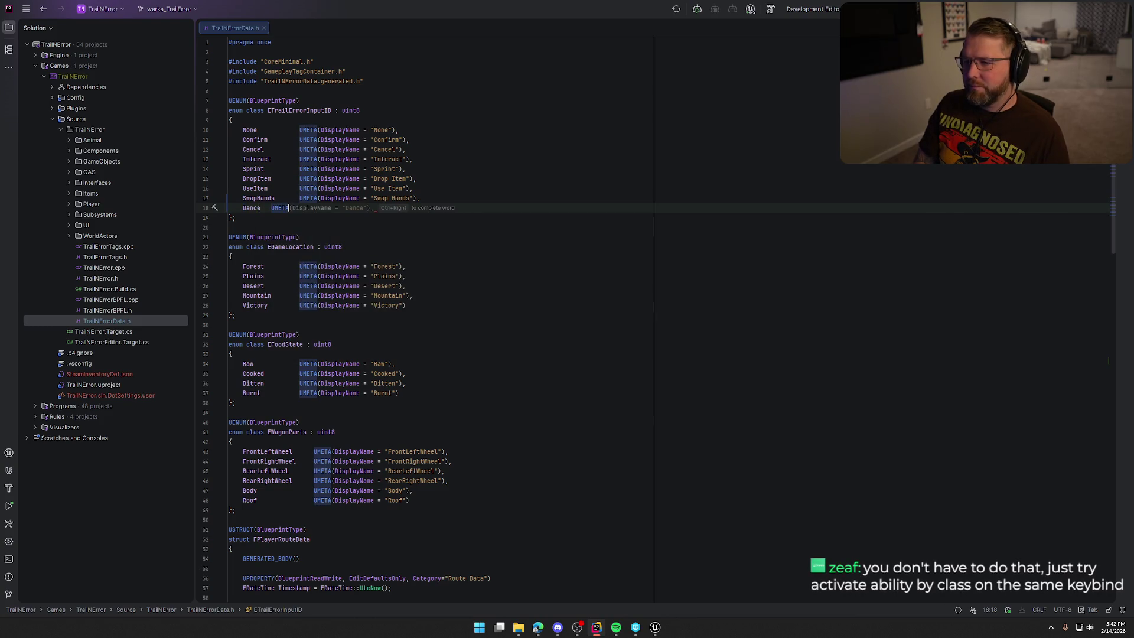
pyautogui.press('Tab')
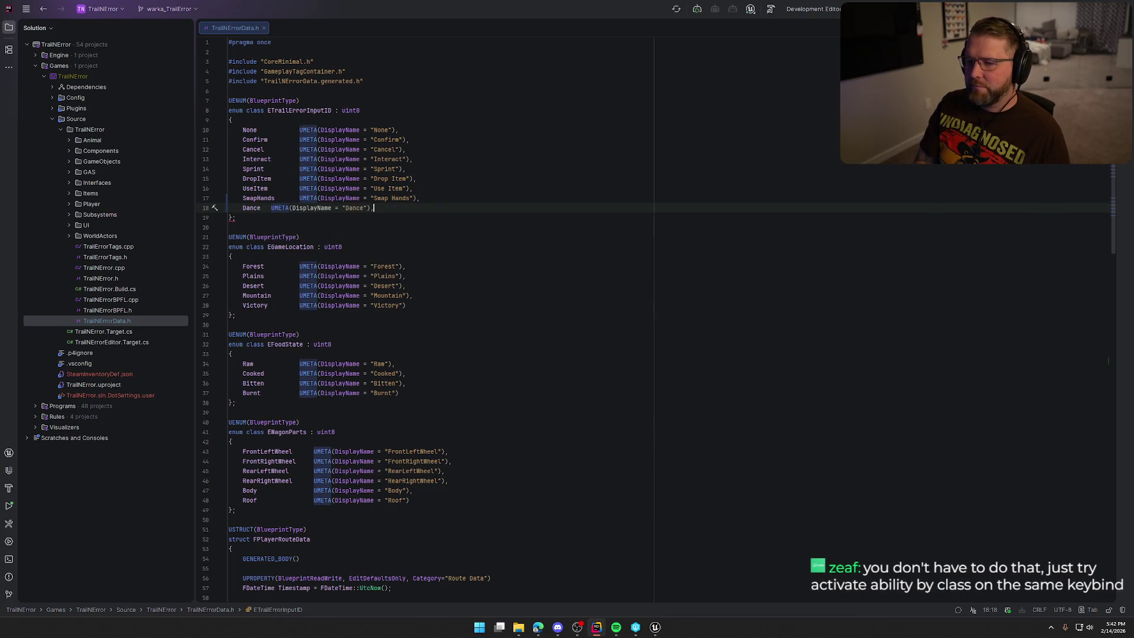
pyautogui.press('Home')
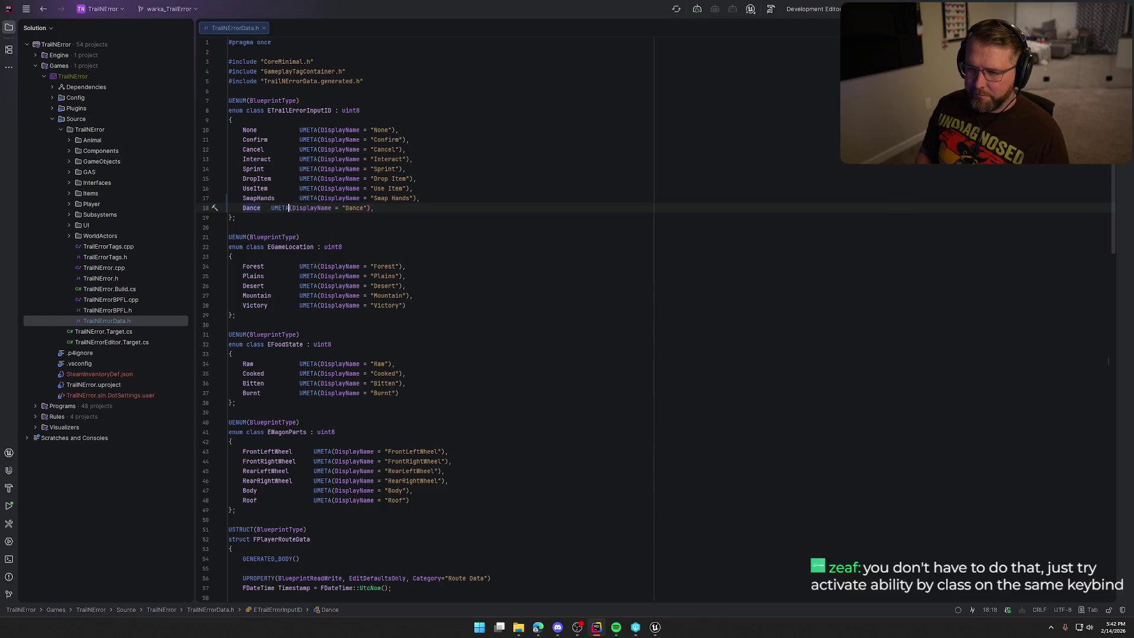
pyautogui.hotkey('ctrl', 'Left')
pyautogui.press('Tab')
pyautogui.press('Tab')
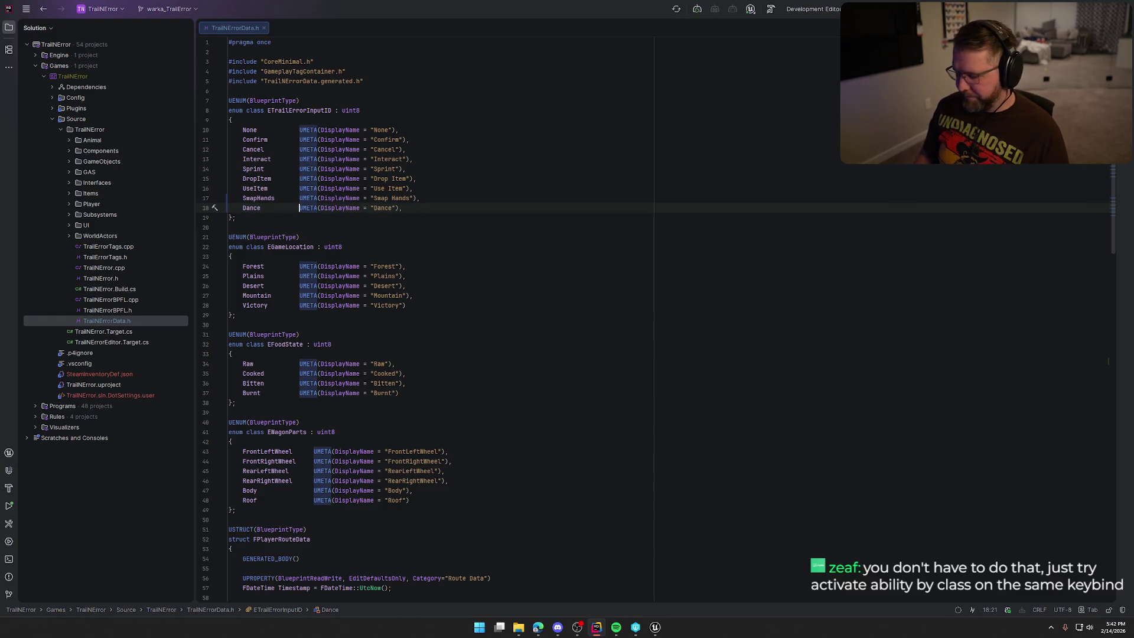
pyautogui.press('End')
# Rename the new enum entry from Dance to Emote.
pyautogui.click(655, 627)
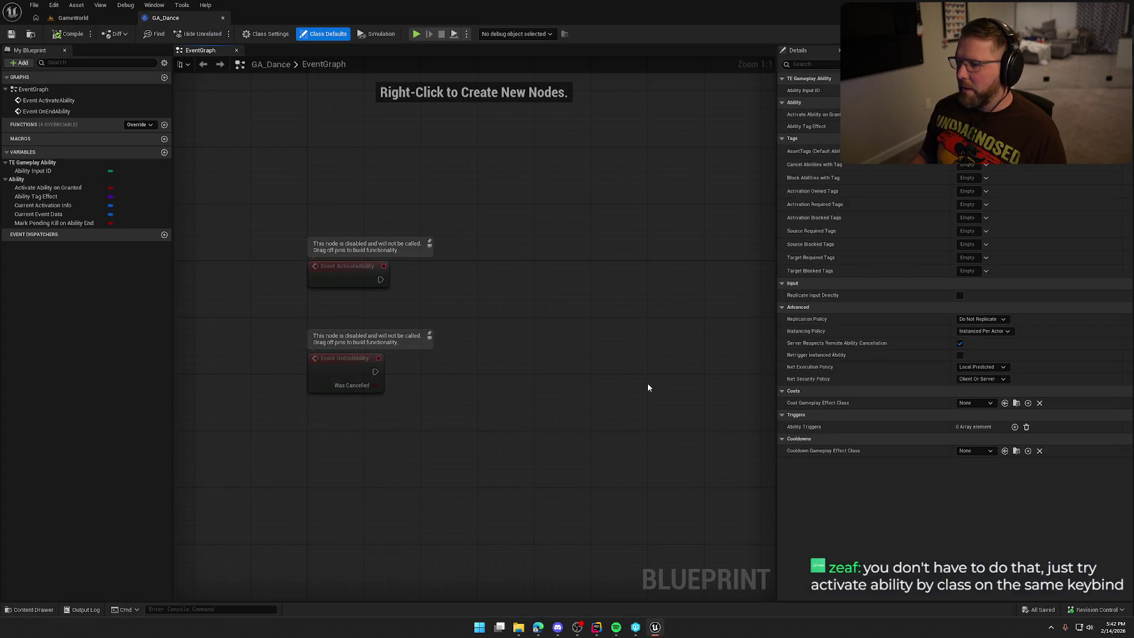
pyautogui.hotkey('alt', 'Tab')
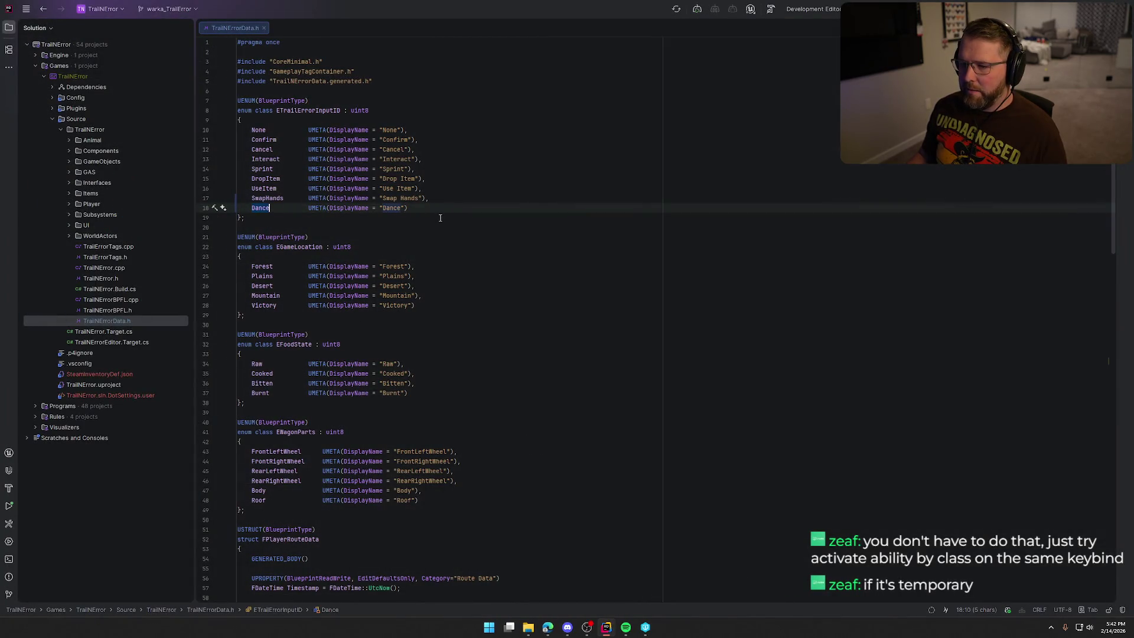
pyautogui.write('Emote')
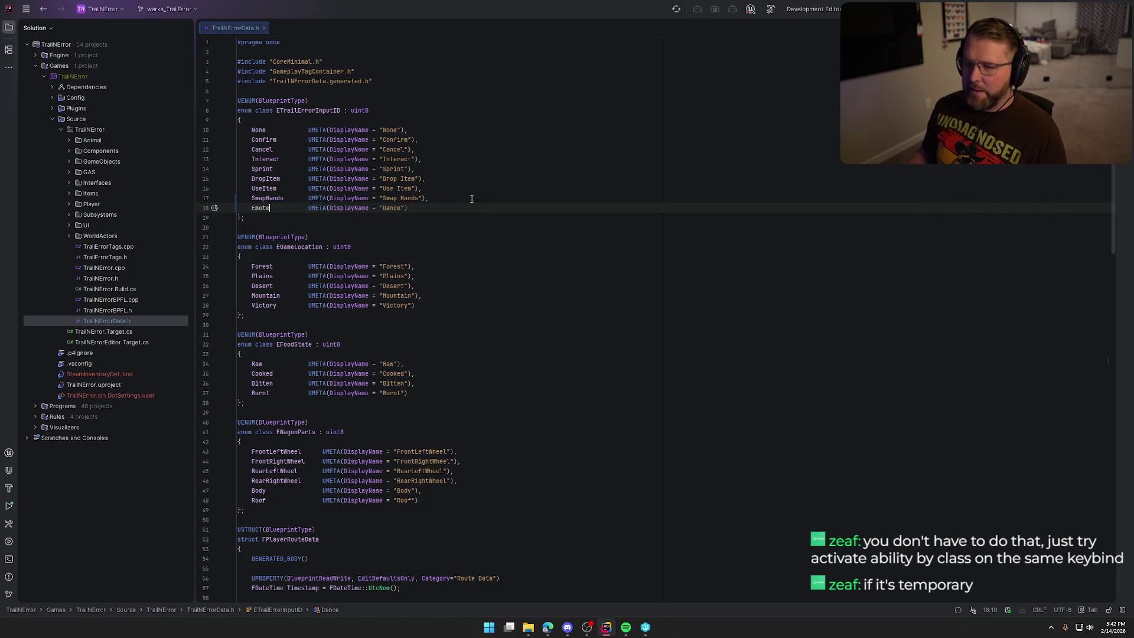
pyautogui.write('Emote')
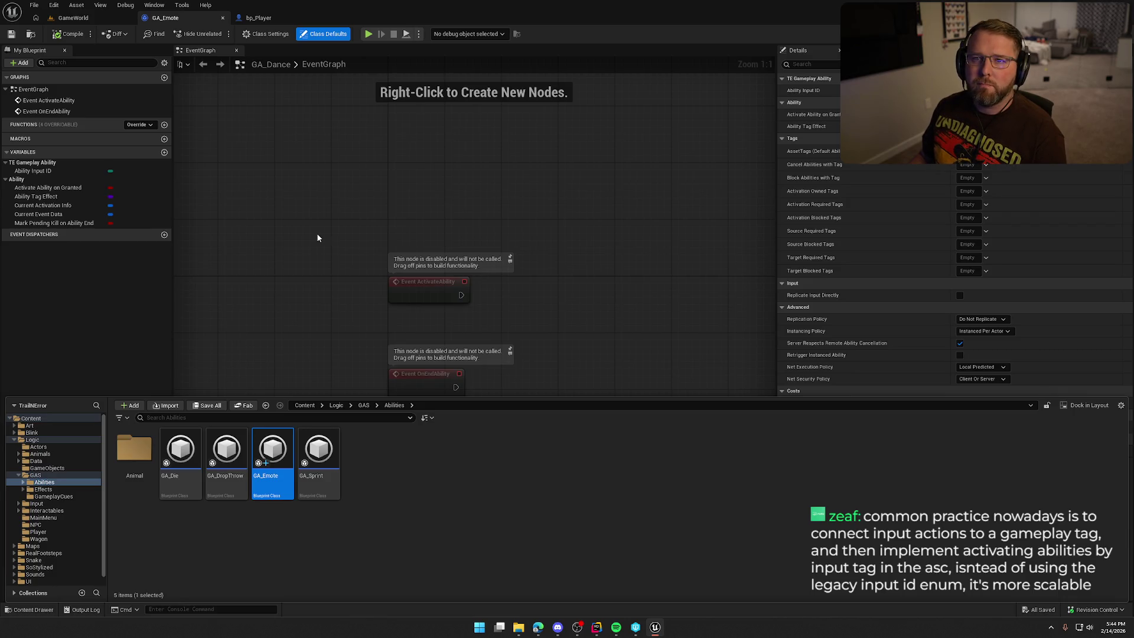
# Switch to bp_Player's Inputs graph and inspect the IA_Sprint event and its two Sprint nodes.
pyautogui.click(317, 234)
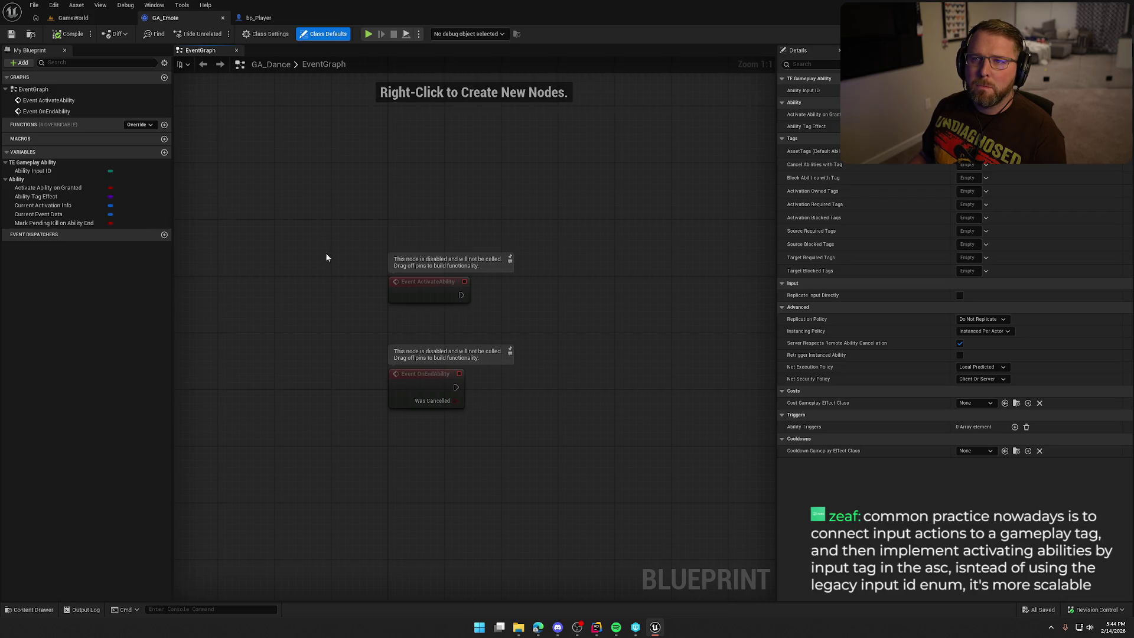
pyautogui.moveTo(324, 252); pyautogui.dragTo(303, 282)
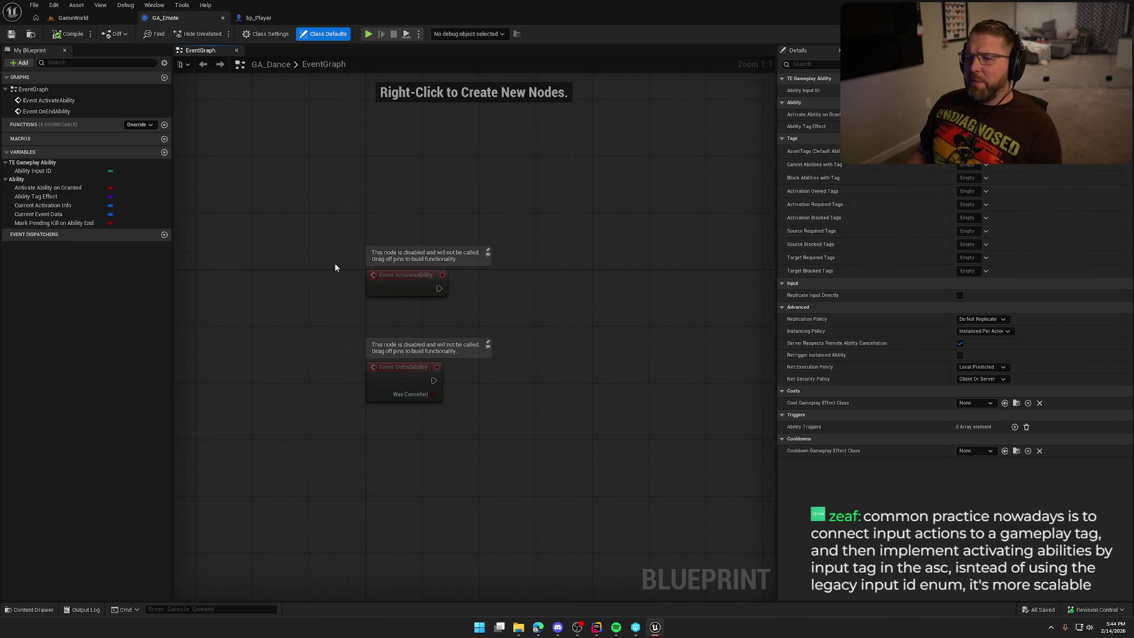
pyautogui.click(265, 22)
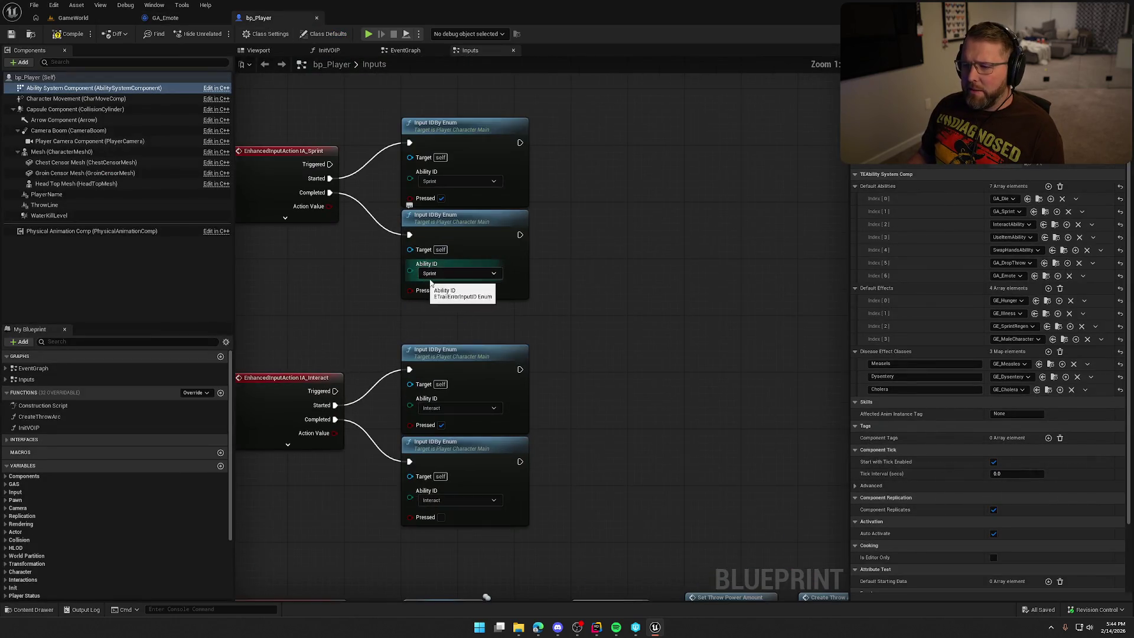
pyautogui.moveTo(689, 297); pyautogui.dragTo(385, 144)
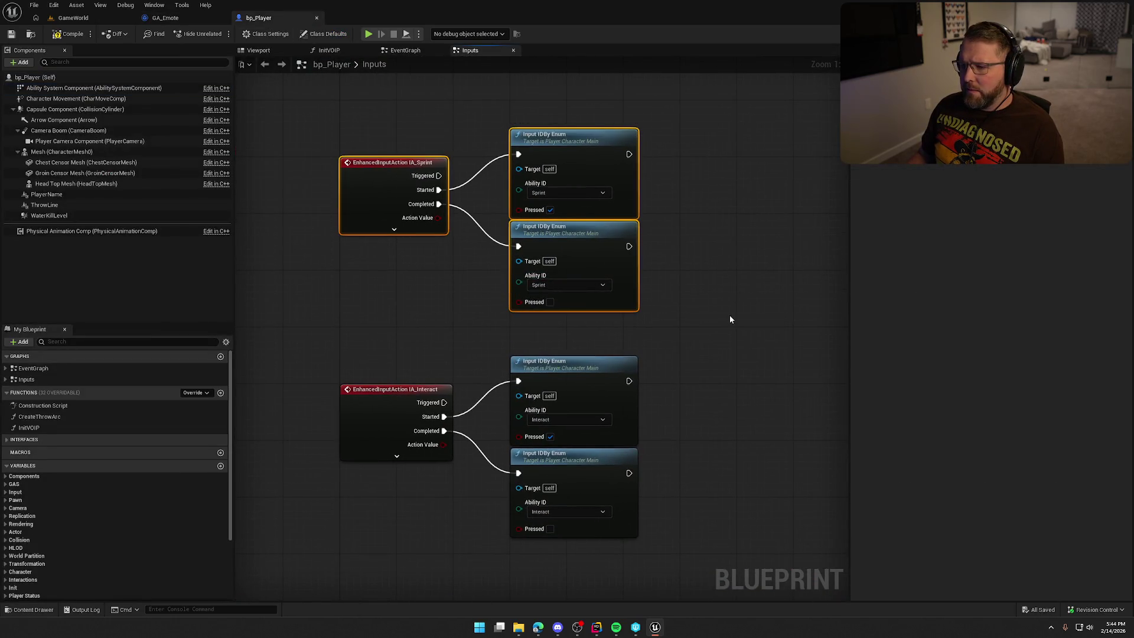
pyautogui.moveTo(730, 319); pyautogui.dragTo(675, 327)
pyautogui.click(701, 311)
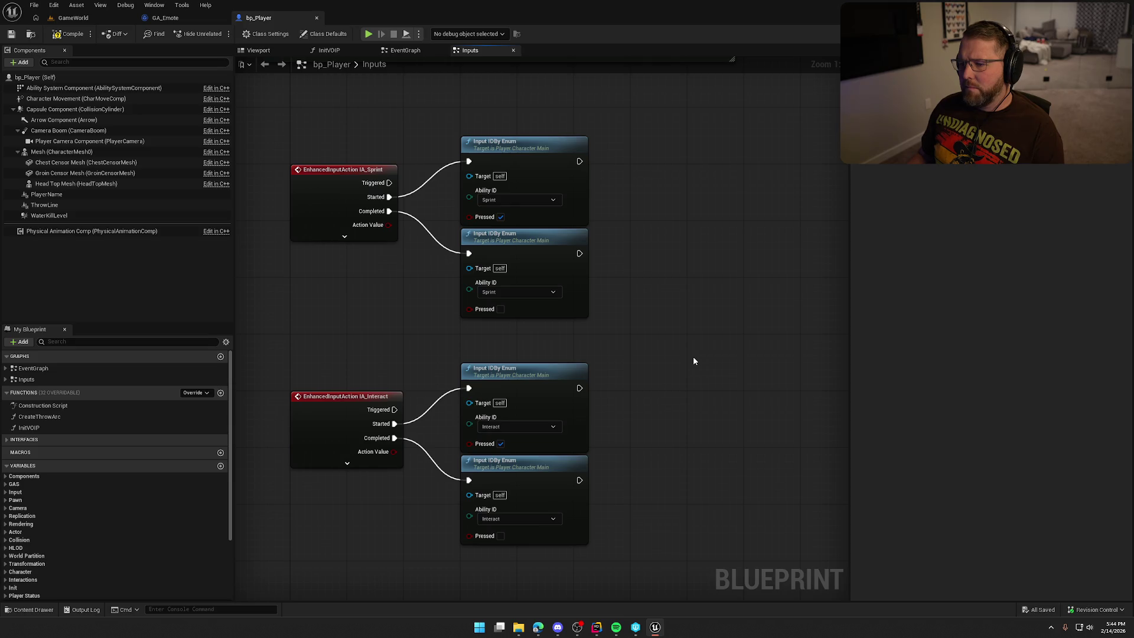
pyautogui.scroll(-3, 693, 356)
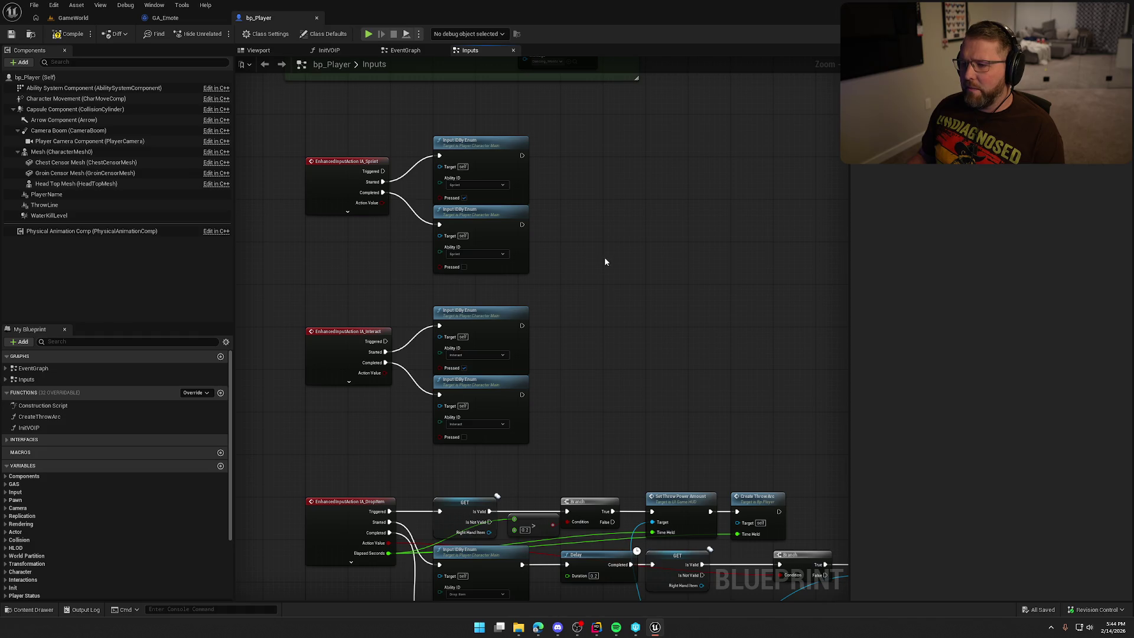
pyautogui.moveTo(604, 257)
pyautogui.mouseDown()
pyautogui.moveTo(525, 236)
pyautogui.moveTo(565, 261)
pyautogui.moveTo(627, 248)
pyautogui.mouseUp()
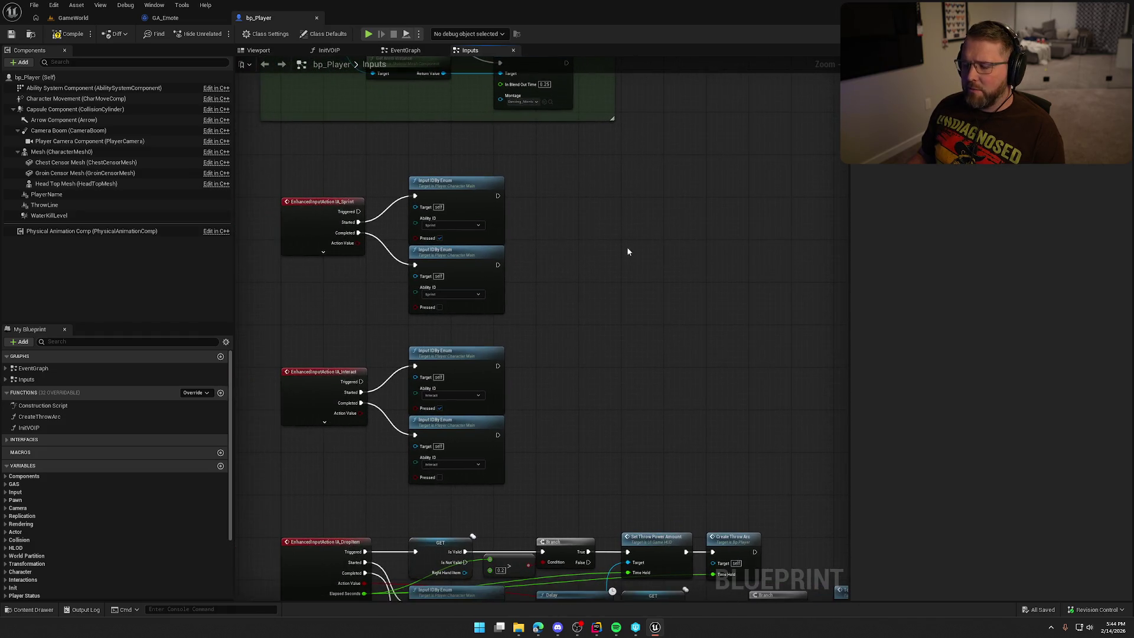
pyautogui.moveTo(325, 166); pyautogui.dragTo(562, 293)
pyautogui.click(559, 274)
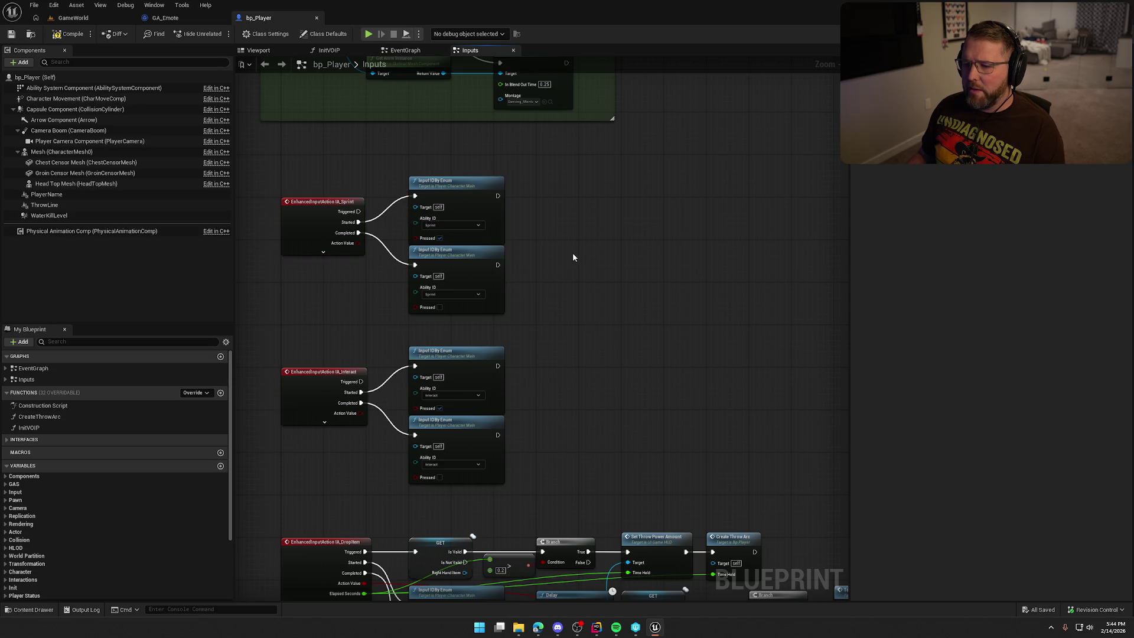
pyautogui.hotkey('ctrl', 'space')
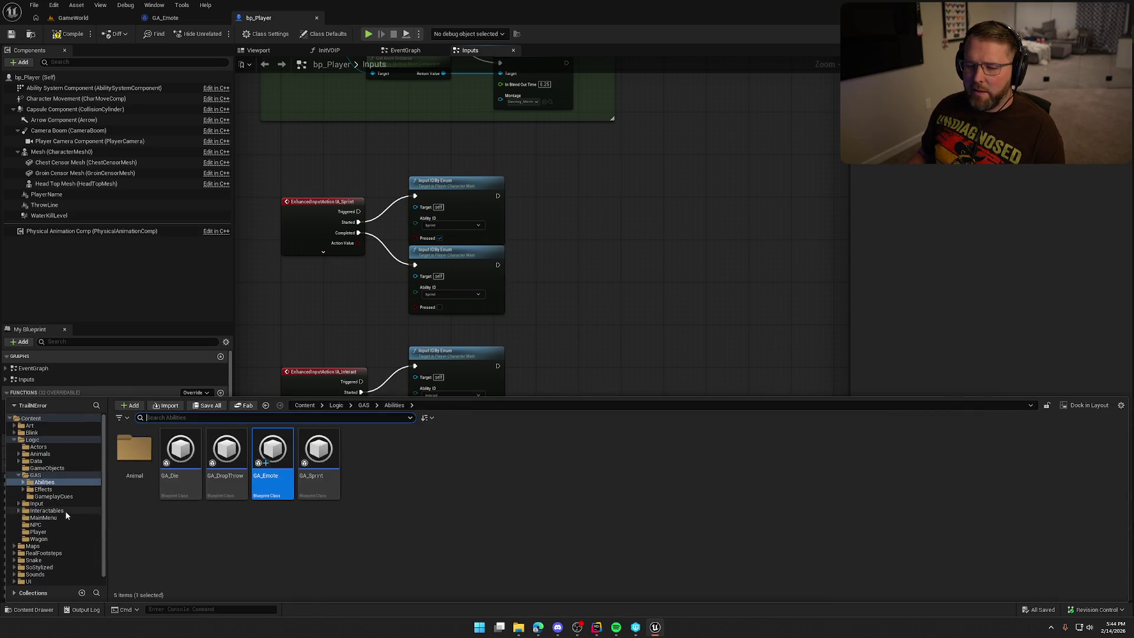
# Create an Input Action named IA_Emote in Logic/Input/Actions.
pyautogui.click(59, 503)
pyautogui.doubleClick(135, 449)
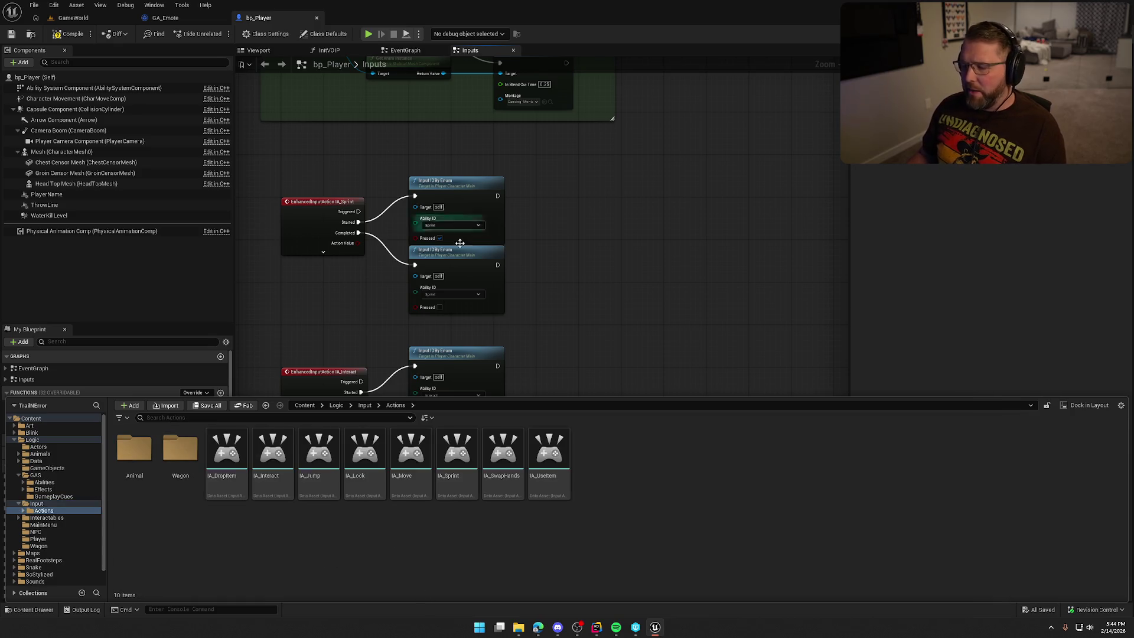
pyautogui.rightClick(613, 487)
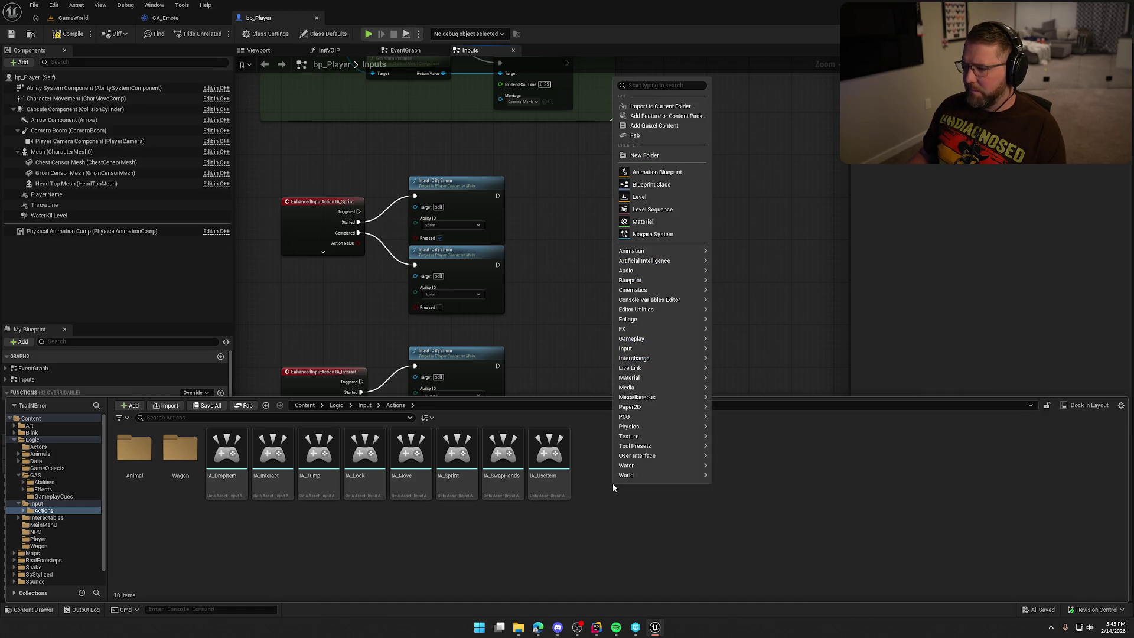
pyautogui.click(597, 503)
pyautogui.click(546, 470)
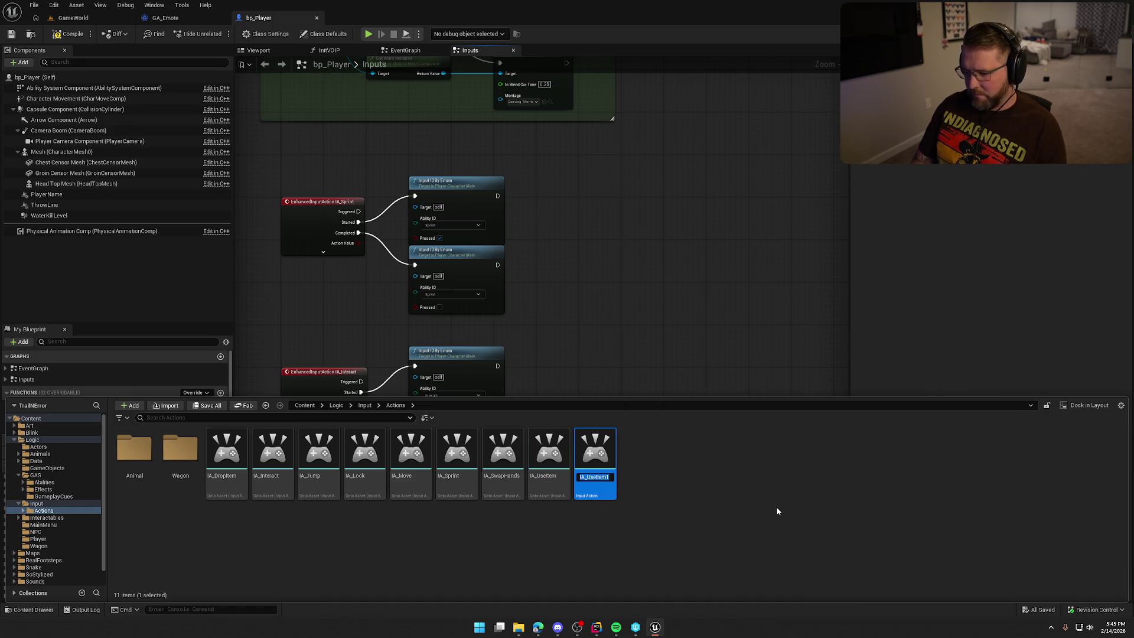
pyautogui.write('IA_Emote')
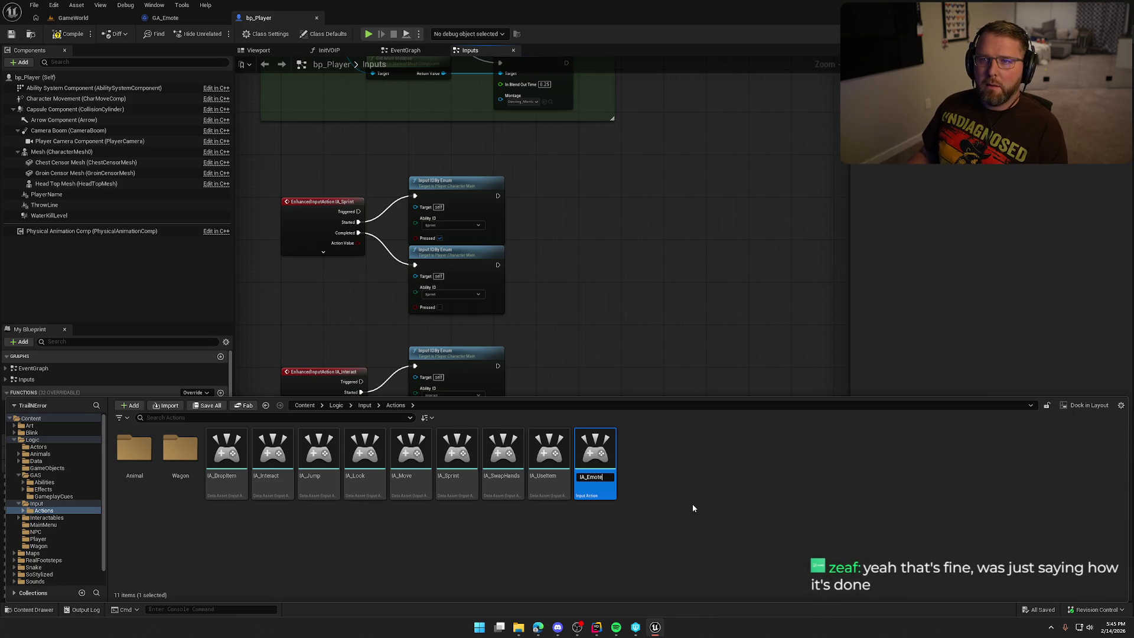
pyautogui.press('Return')
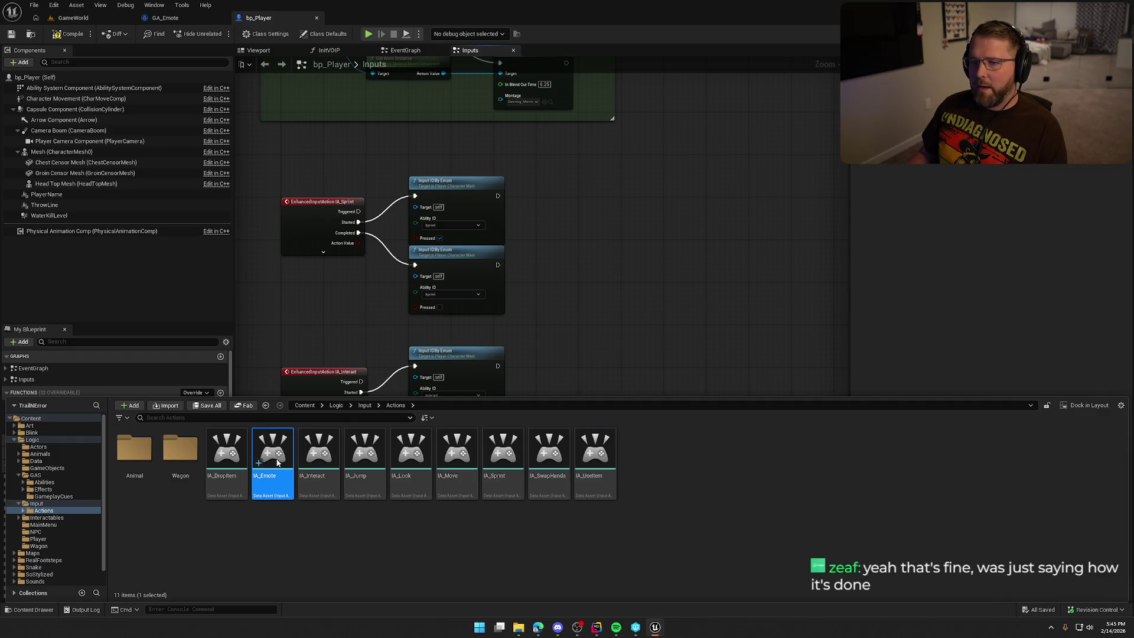
# Open and close IA_Emote, then bring the green emote comment box into view in the Inputs graph.
pyautogui.hotkey('ctrl', 'space')
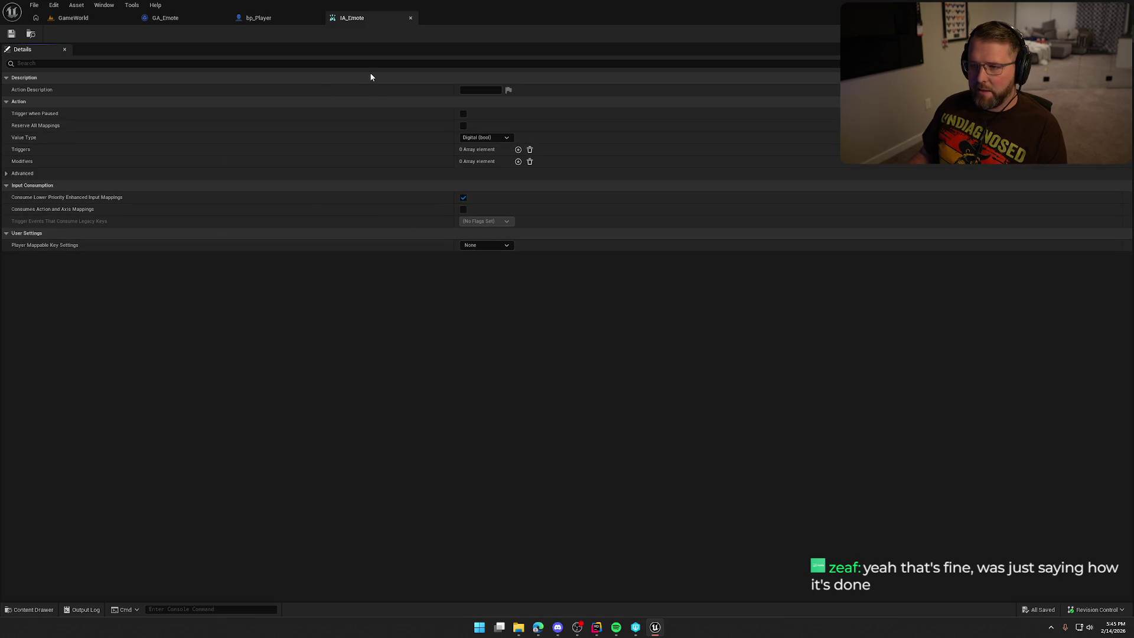
pyautogui.click(411, 17)
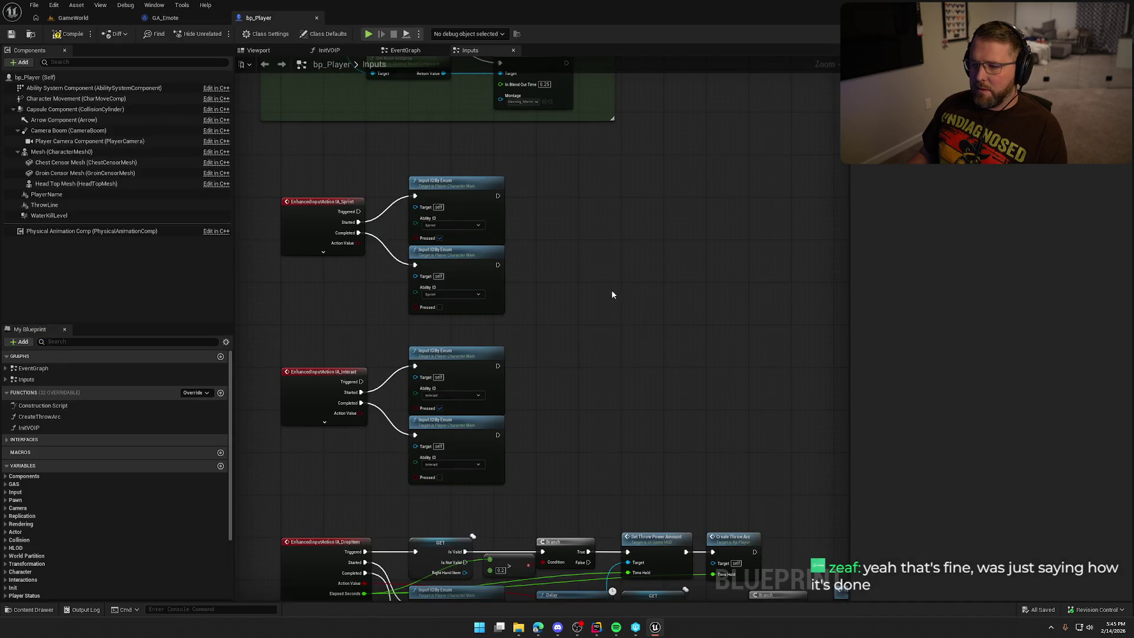
pyautogui.scroll(2, 496, 245)
pyautogui.moveTo(539, 225)
pyautogui.mouseDown()
pyautogui.moveTo(555, 634)
pyautogui.moveTo(652, 389)
pyautogui.moveTo(652, 488)
pyautogui.mouseUp()
pyautogui.rightClick(717, 238)
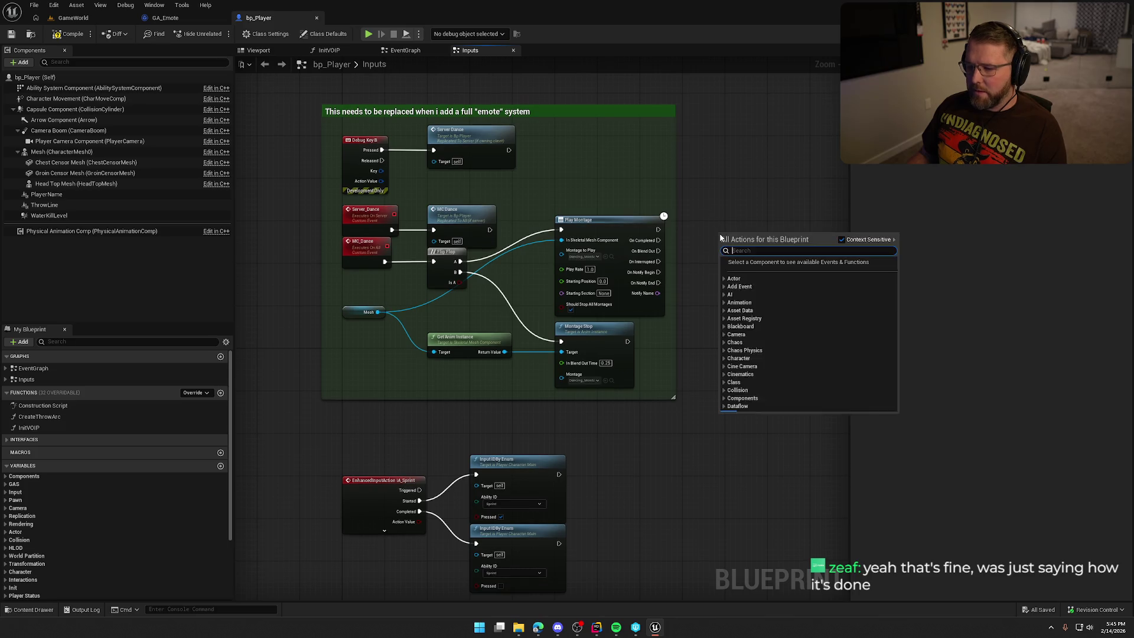
# Add an IA_Emote event and wire Started and Completed into copies of the two Input IDBy Enum nodes.
pyautogui.write('ia emote')
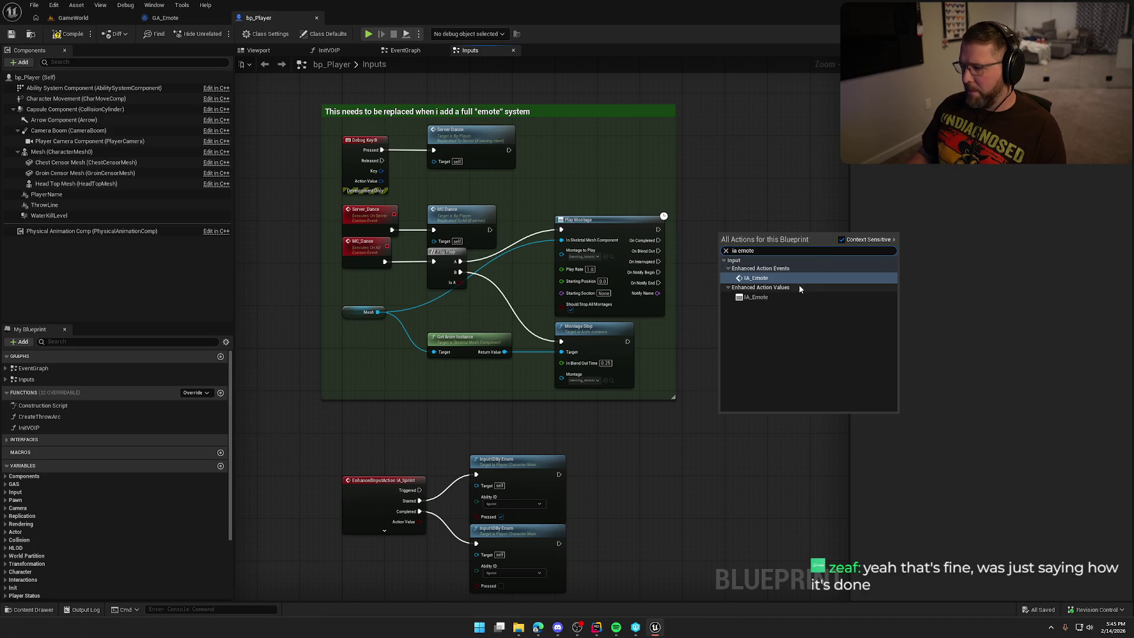
pyautogui.click(772, 279)
pyautogui.moveTo(622, 376); pyautogui.dragTo(463, 513)
pyautogui.hotkey('ctrl', 'c')
pyautogui.hotkey('ctrl', 'v')
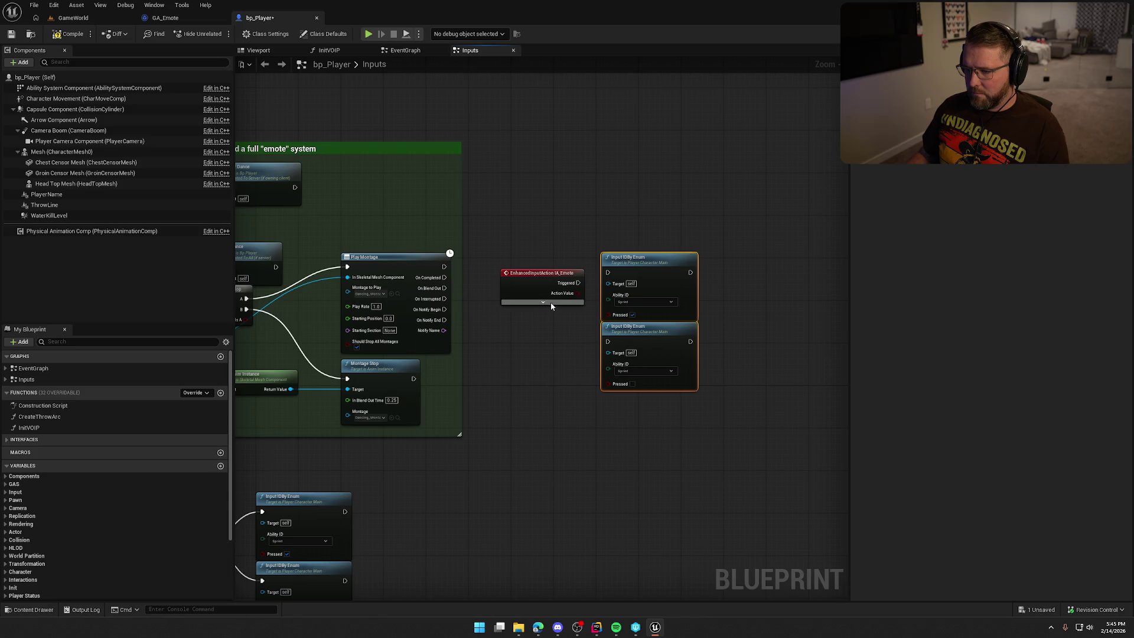
pyautogui.click(543, 302)
pyautogui.scroll(3, 550, 302)
pyautogui.moveTo(551, 177); pyautogui.dragTo(595, 149)
pyautogui.moveTo(551, 220); pyautogui.dragTo(596, 242)
# Set both Input IDBy Enum nodes' Ability ID to Emote.
pyautogui.click(643, 187)
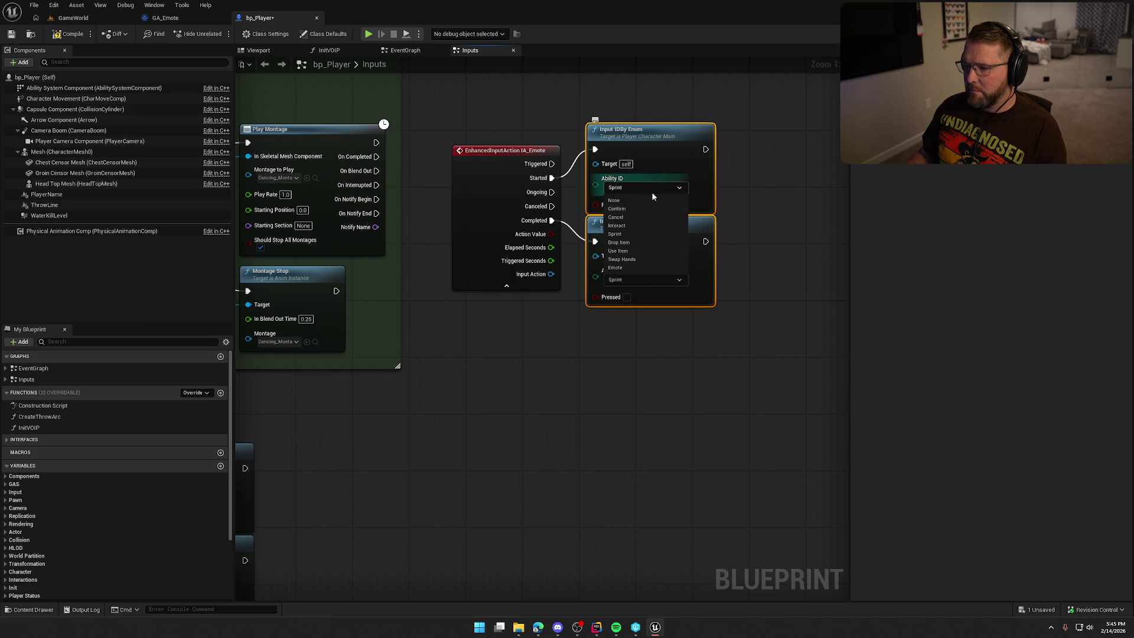
pyautogui.click(626, 273)
pyautogui.click(632, 280)
pyautogui.click(640, 360)
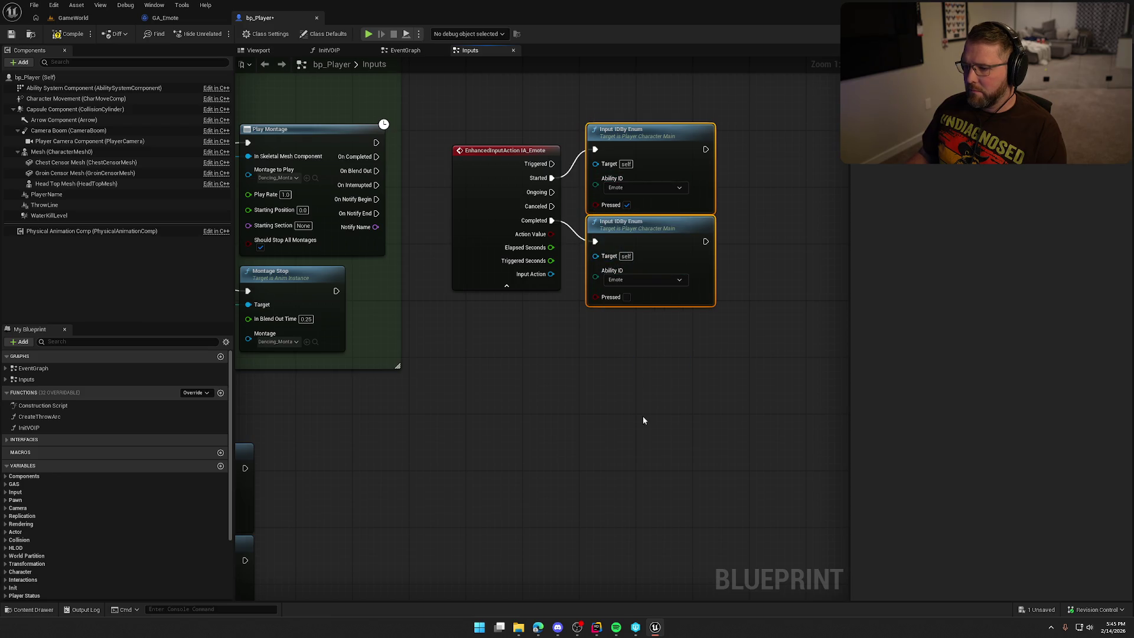
pyautogui.click(679, 407)
pyautogui.click(472, 337)
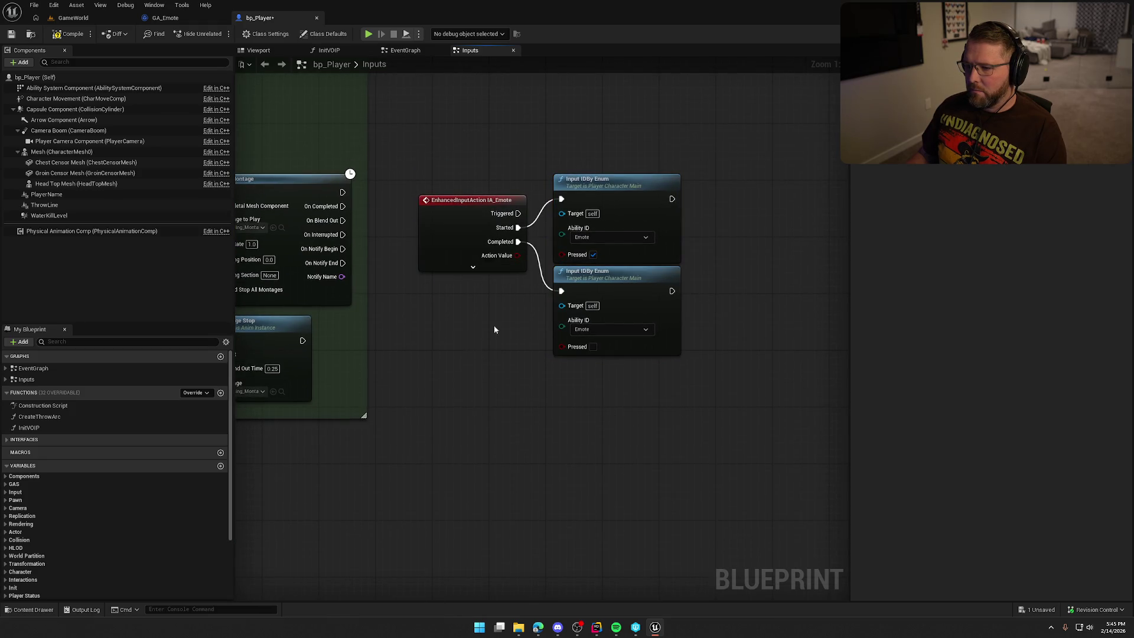
# Arrange the IA_Emote event and its two Emote nodes into a tidy group.
pyautogui.click(458, 222)
pyautogui.moveTo(458, 221); pyautogui.dragTo(473, 207)
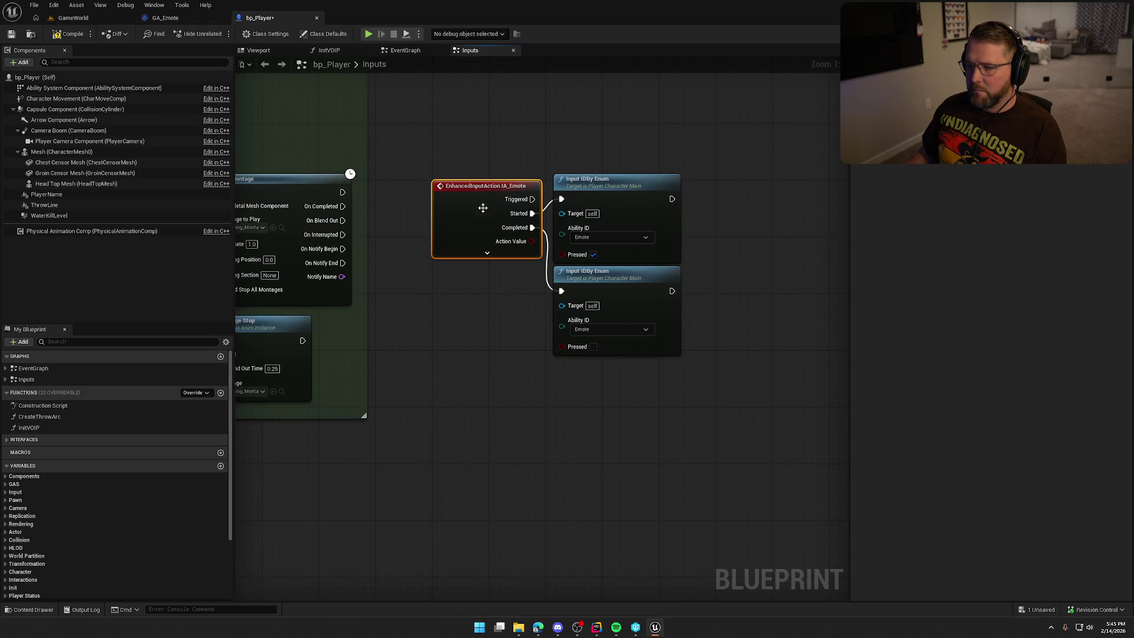
pyautogui.moveTo(560, 147); pyautogui.dragTo(688, 284)
pyautogui.moveTo(637, 190); pyautogui.dragTo(684, 162)
pyautogui.scroll(-2, 568, 456)
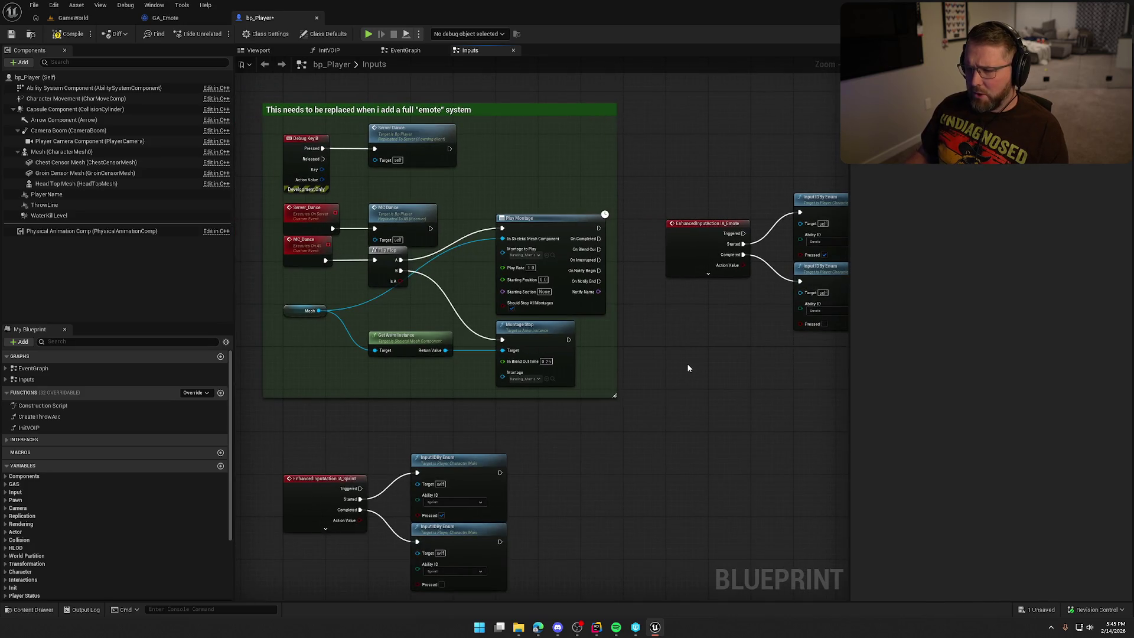
# Delete the old debug comment block and place the Emote nodes beside the Sprint nodes.
pyautogui.moveTo(630, 402); pyautogui.dragTo(255, 87)
pyautogui.press('Delete')
pyautogui.moveTo(549, 131); pyautogui.dragTo(848, 322)
pyautogui.moveTo(628, 253); pyautogui.dragTo(340, 272)
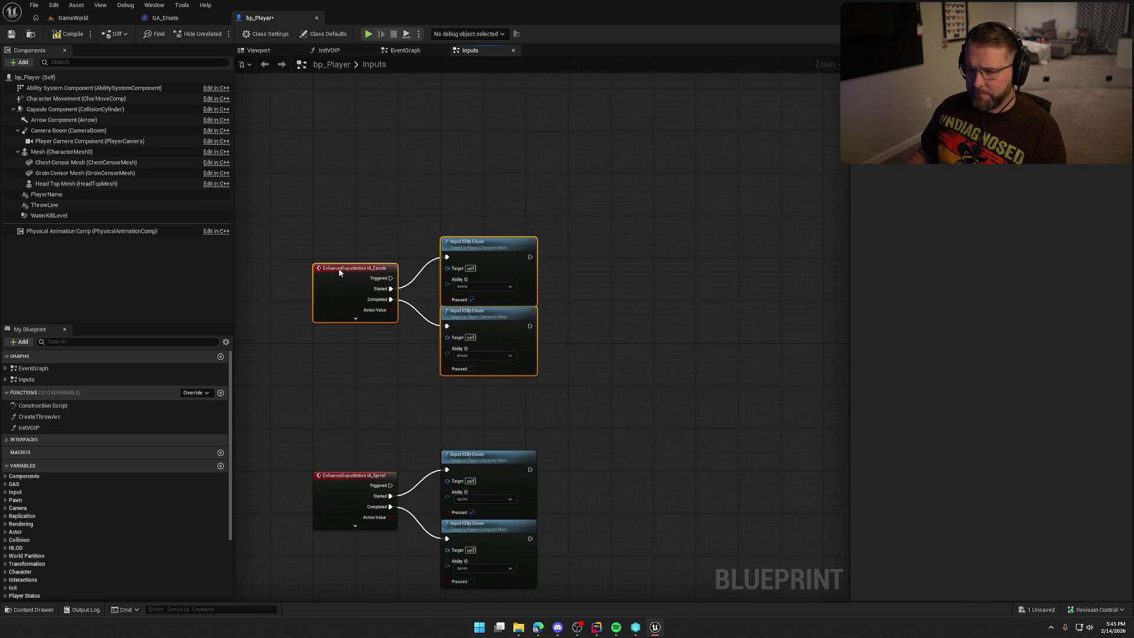
pyautogui.press('Home')
pyautogui.moveTo(460, 260)
pyautogui.mouseDown()
pyautogui.moveTo(462, 340)
pyautogui.moveTo(476, 239)
pyautogui.moveTo(462, 303)
pyautogui.mouseUp()
pyautogui.click(459, 246)
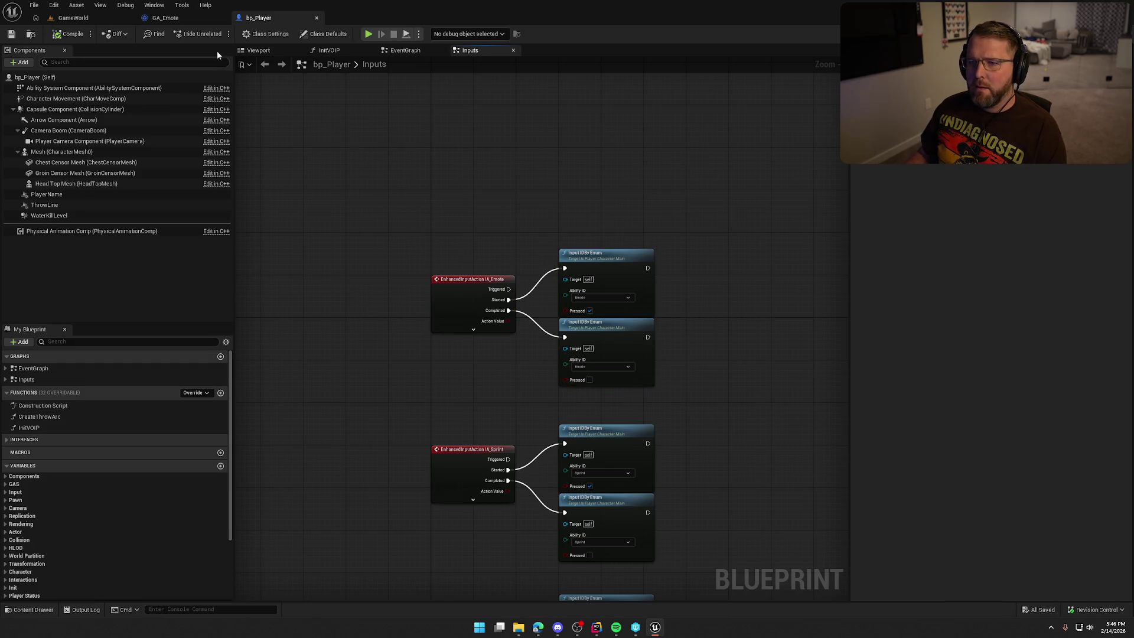
# In GA_Emote, make ActivateAbility run a Print String and then End Ability.
pyautogui.click(169, 19)
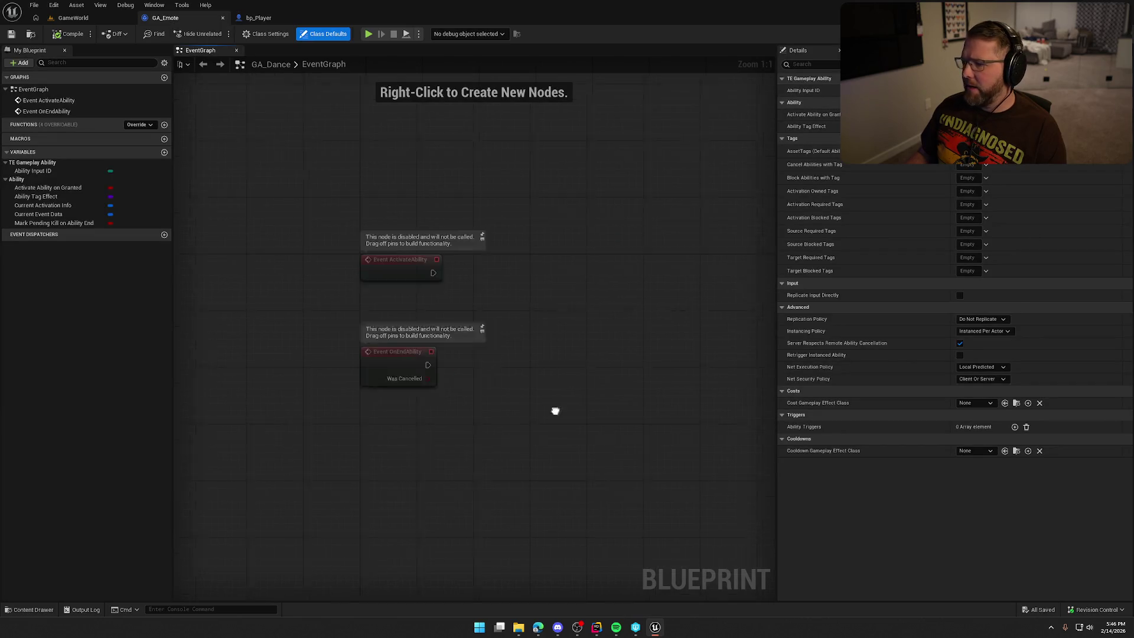
pyautogui.moveTo(393, 244); pyautogui.dragTo(542, 244)
pyautogui.write('print')
pyautogui.press('Return')
pyautogui.write('enda b')
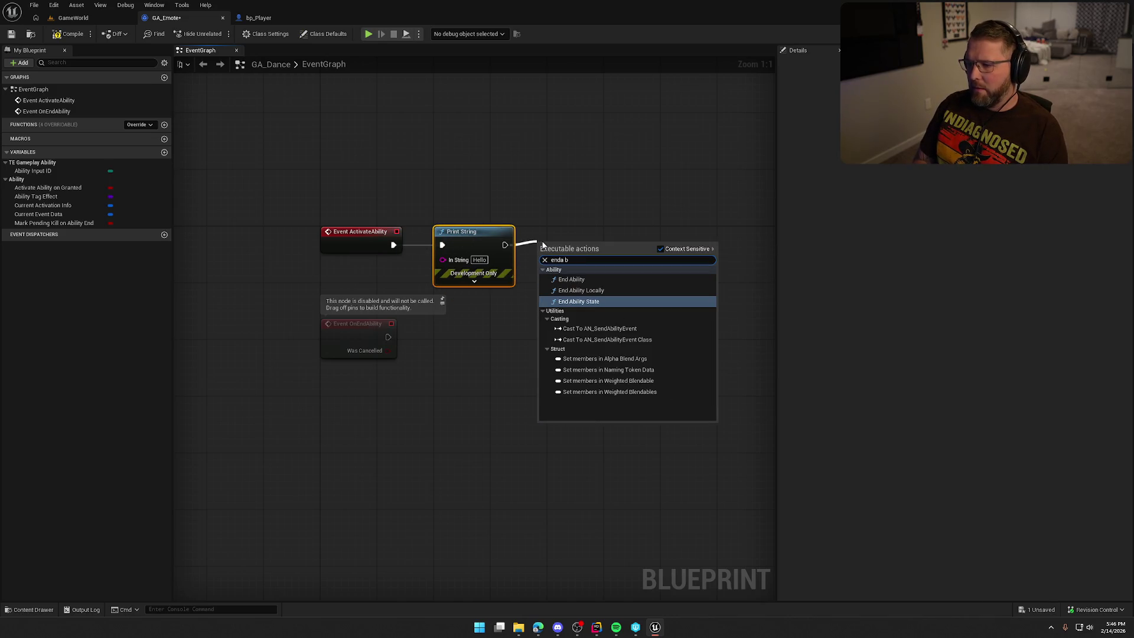
pyautogui.press('Up')
pyautogui.press('Up')
pyautogui.press('Return')
# Return to GameWorld and show the Input folder in the content drawer.
pyautogui.click(69, 19)
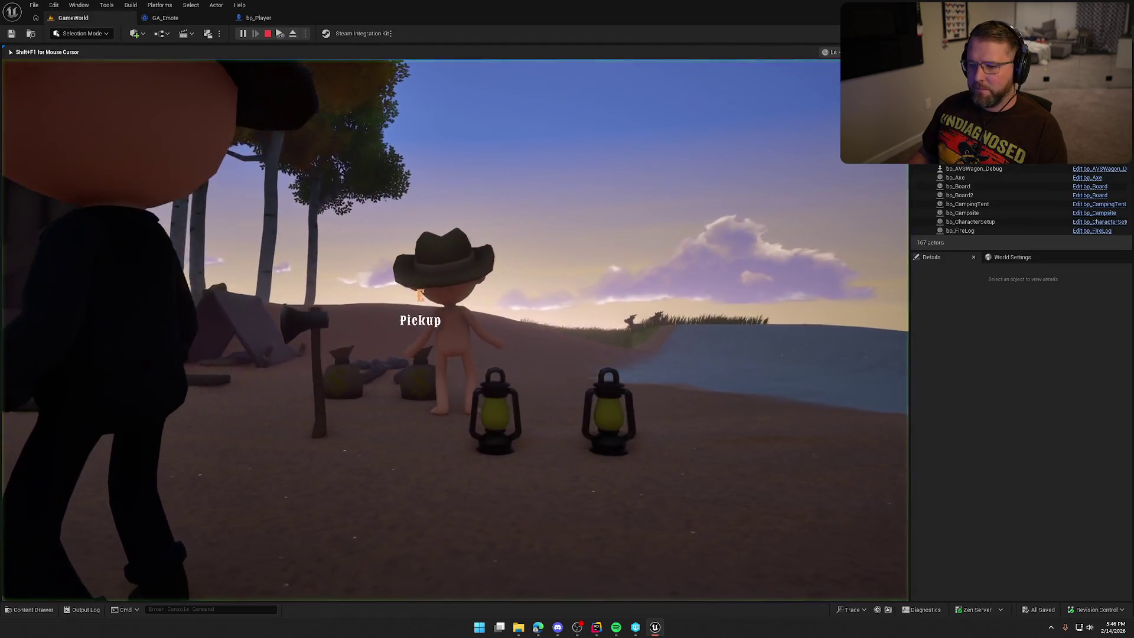
pyautogui.hotkey('ctrl', 'space')
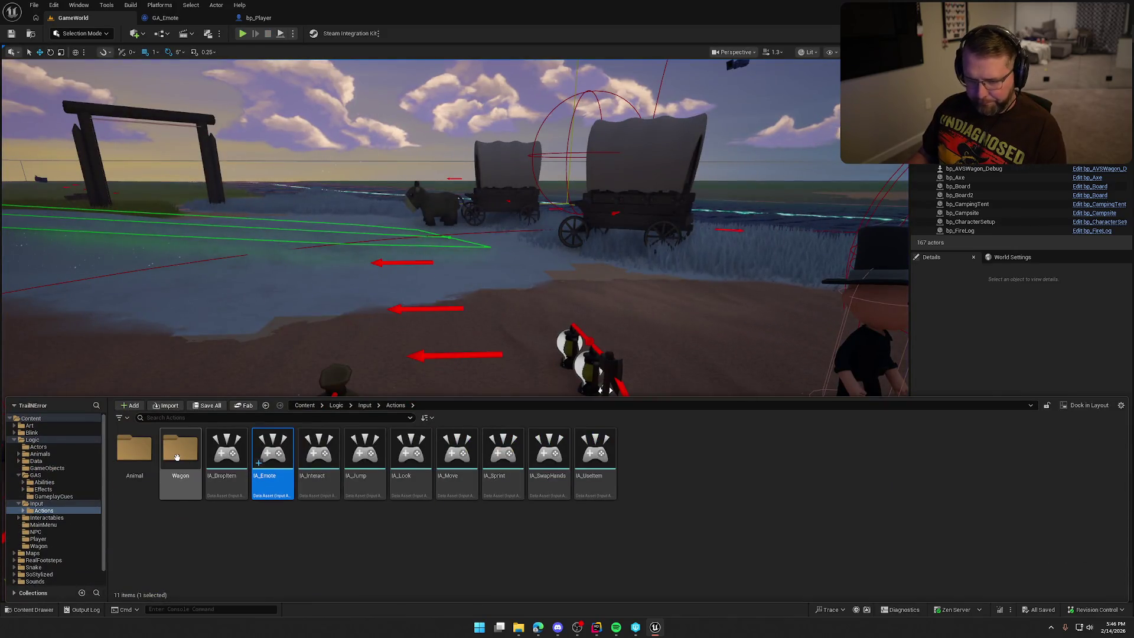
pyautogui.click(36, 503)
# In IMC_Default, add a new mapping for IA_Emote bound to the B key.
pyautogui.doubleClick(180, 452)
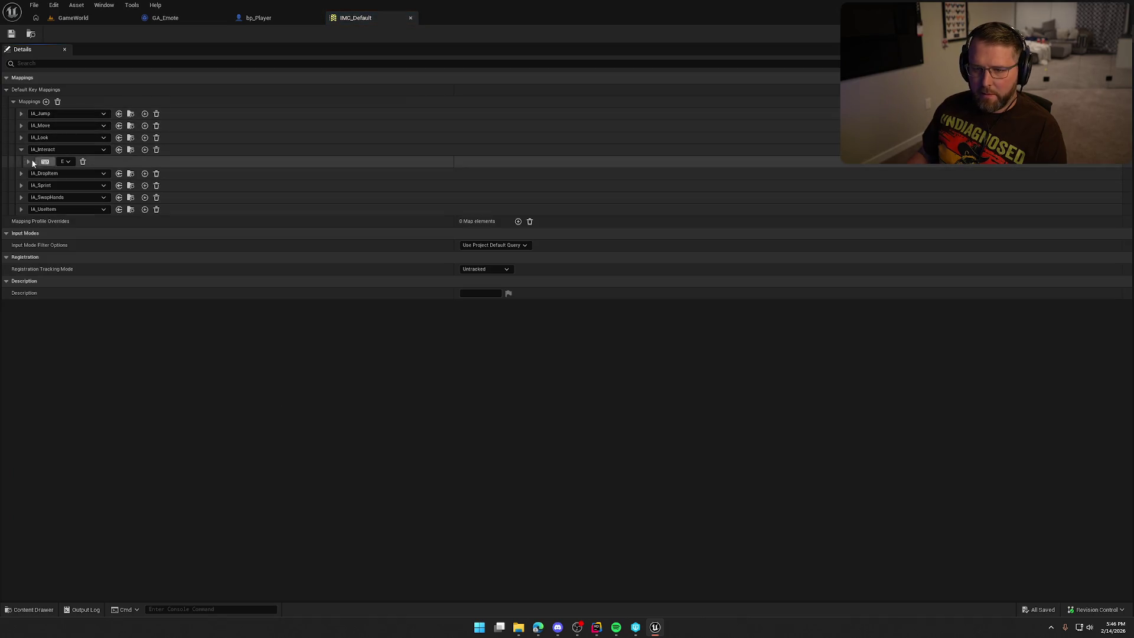
pyautogui.click(46, 102)
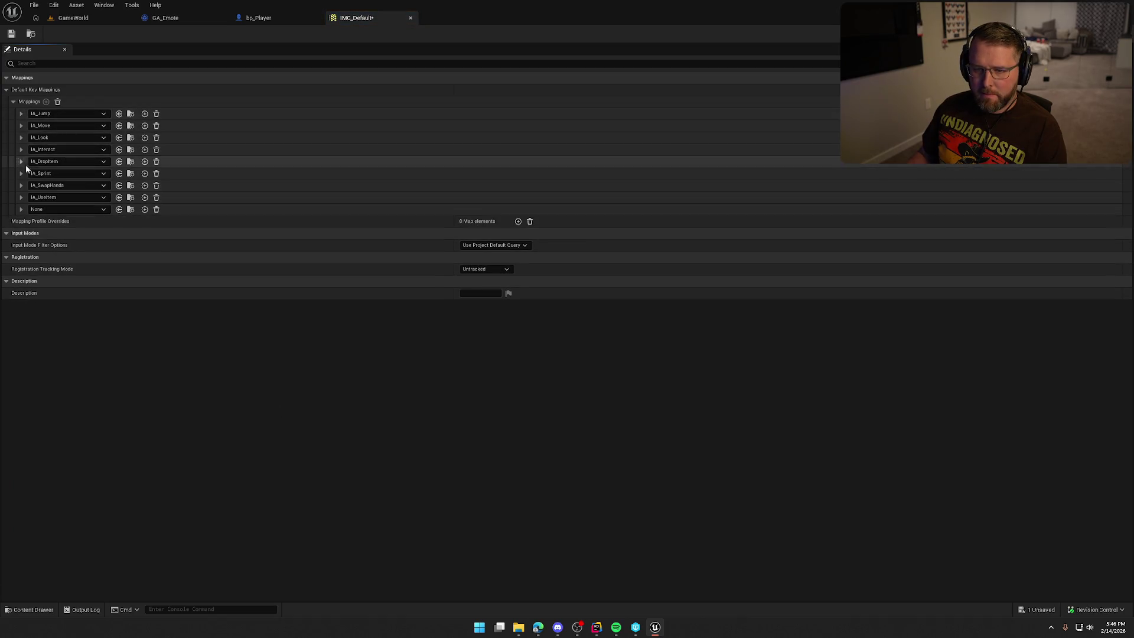
pyautogui.click(67, 209)
pyautogui.click(83, 381)
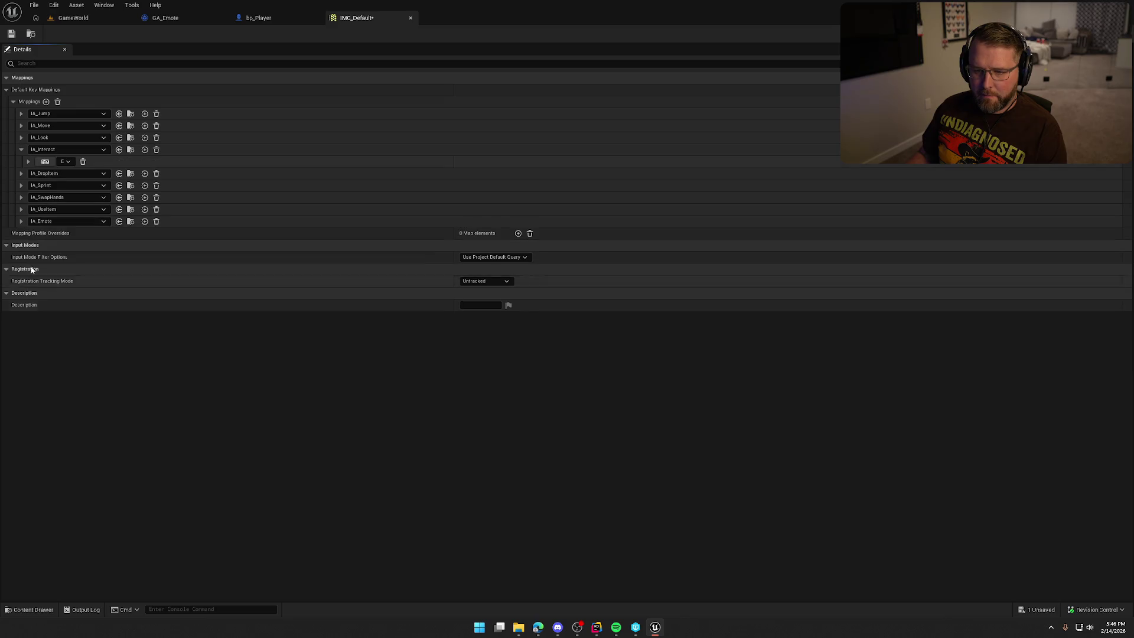
pyautogui.click(22, 221)
pyautogui.press('b')
# Save IMC_Default, checking the file out, and close its editor.
pyautogui.click(12, 33)
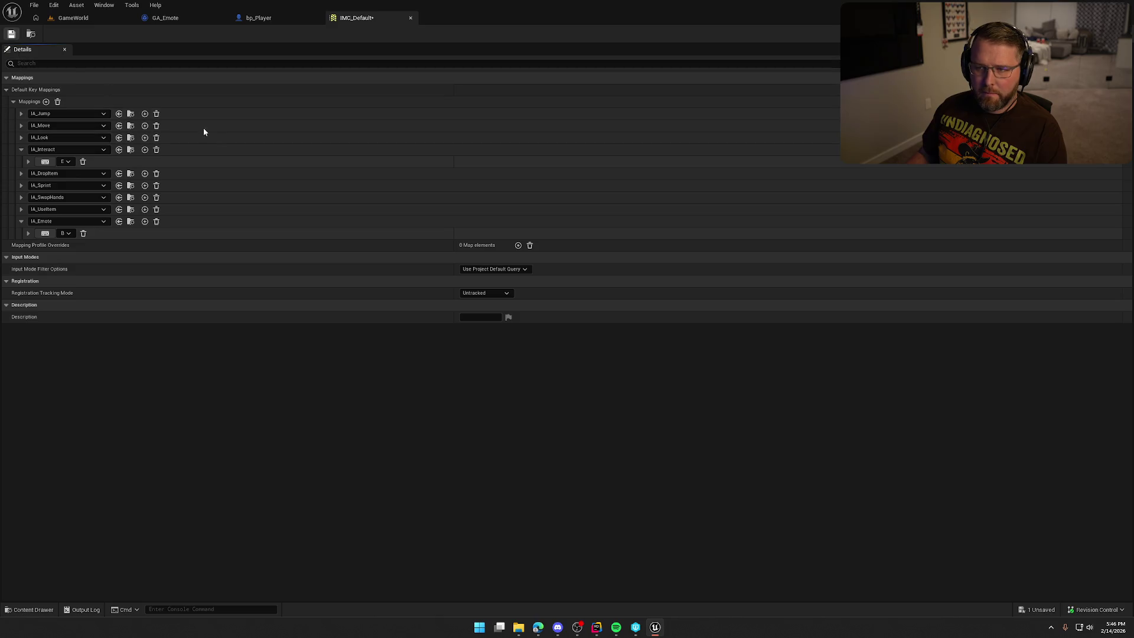
pyautogui.click(584, 413)
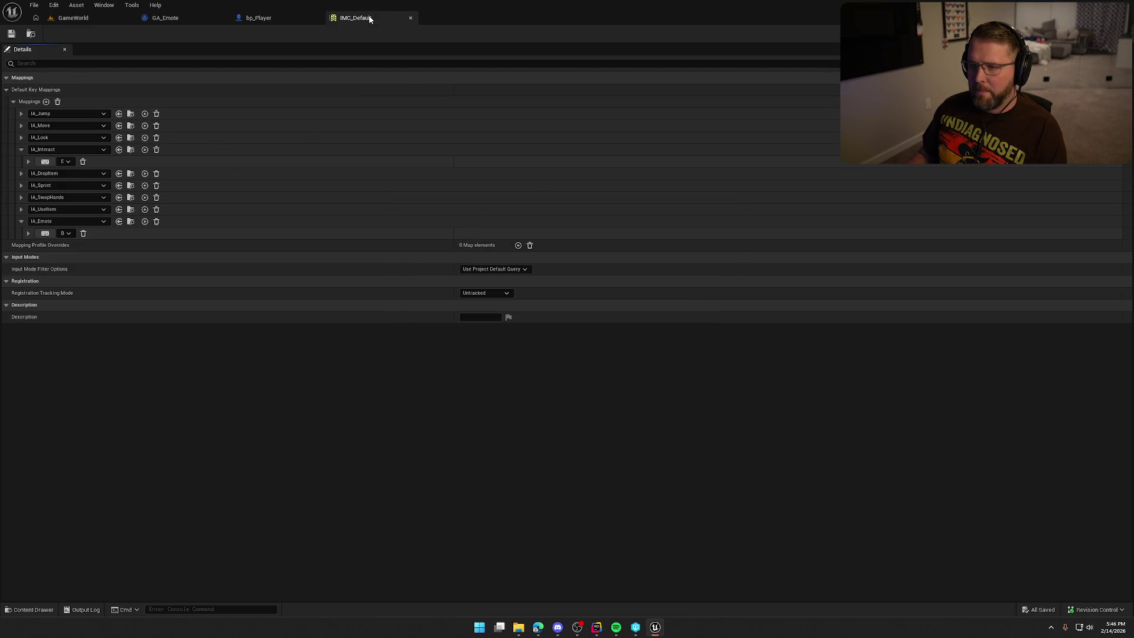
pyautogui.click(411, 18)
pyautogui.moveTo(421, 225); pyautogui.dragTo(388, 193)
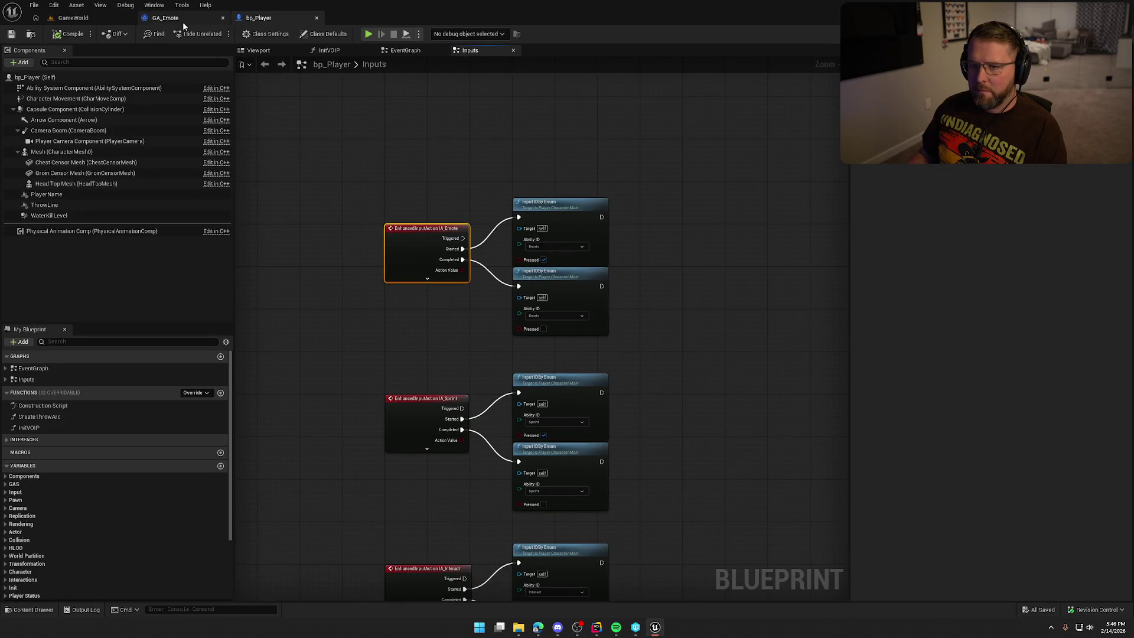
# Play-test the emote key in GameWorld, then return to GA_Emote's graph.
pyautogui.click(182, 22)
pyautogui.click(74, 18)
pyautogui.hotkey('alt', 'p')
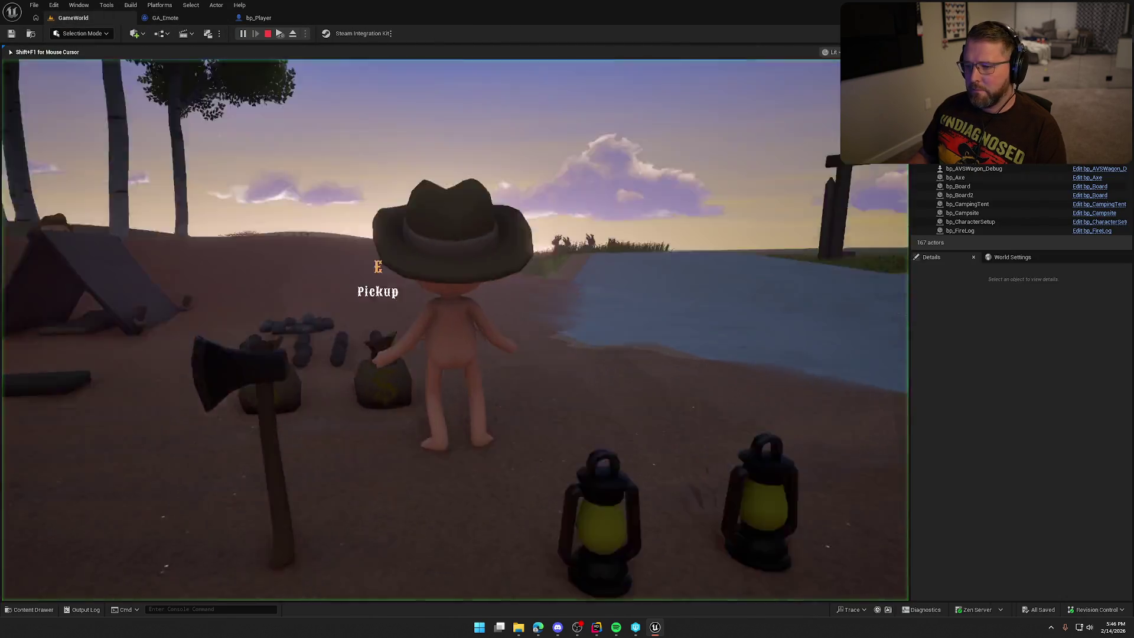
pyautogui.press('Escape')
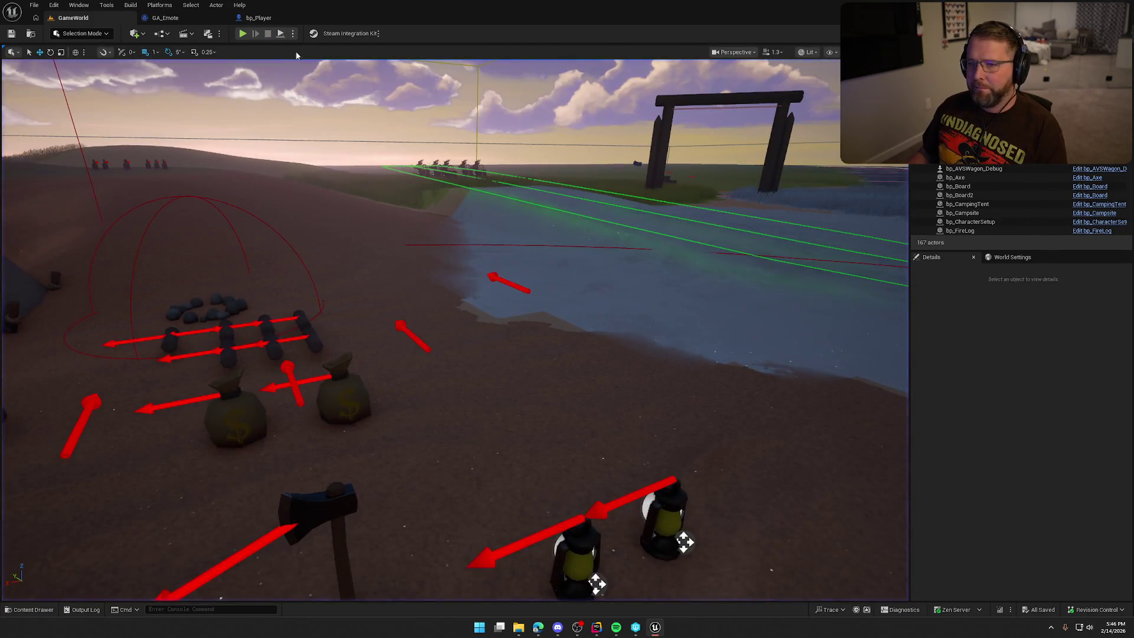
pyautogui.hotkey('ctrl', 'space')
pyautogui.hotkey('ctrl', 'space')
pyautogui.click(165, 17)
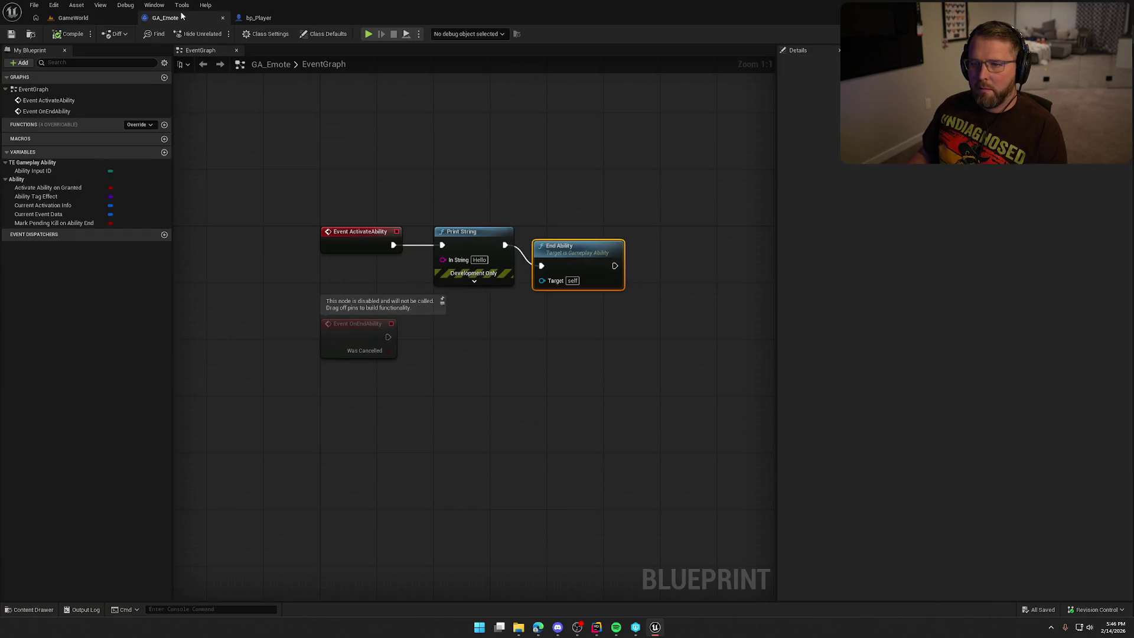
# Move the Print String and End Ability nodes right and delete Print String.
pyautogui.moveTo(489, 316); pyautogui.dragTo(384, 189)
pyautogui.moveTo(530, 221)
pyautogui.mouseDown()
pyautogui.moveTo(610, 228)
pyautogui.moveTo(626, 241)
pyautogui.mouseUp()
pyautogui.click(572, 275)
pyautogui.moveTo(576, 205); pyautogui.dragTo(657, 178)
pyautogui.click(493, 194)
pyautogui.press('Delete')
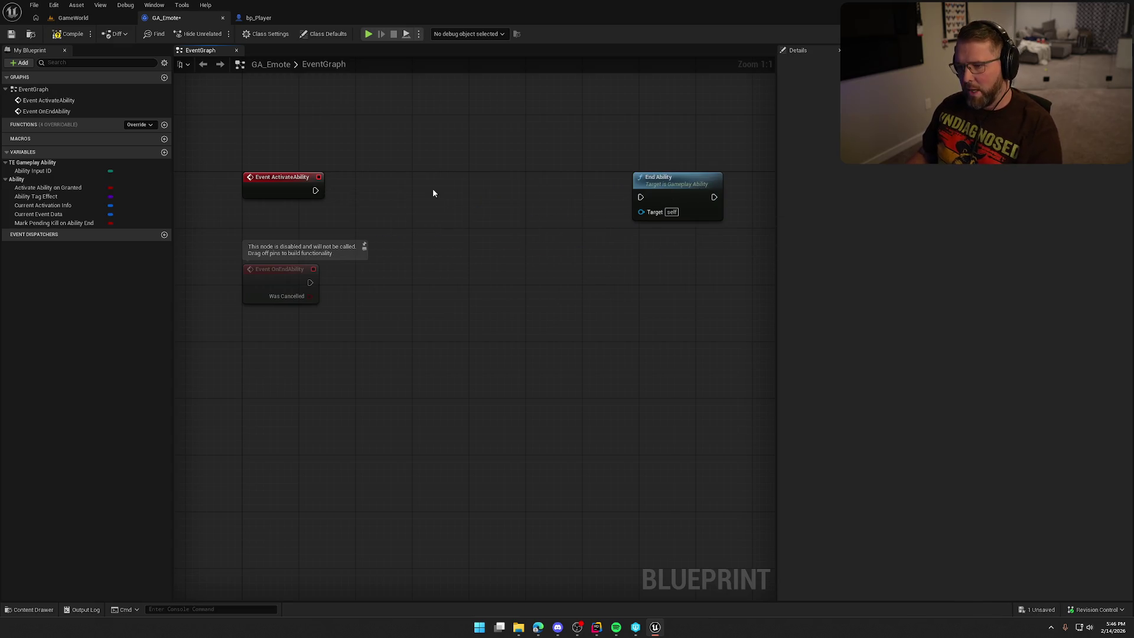
# Add a PlayMontageAndWait node and delete the Event OnEndAbility node.
pyautogui.rightClick(433, 187)
pyautogui.write('play')
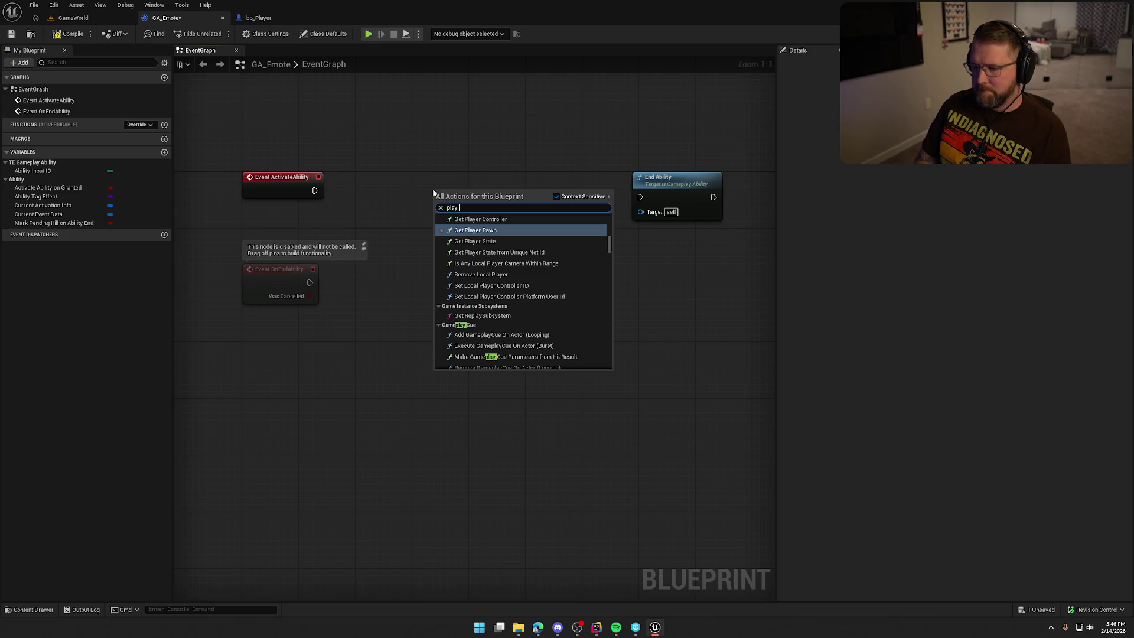
pyautogui.write(' monta')
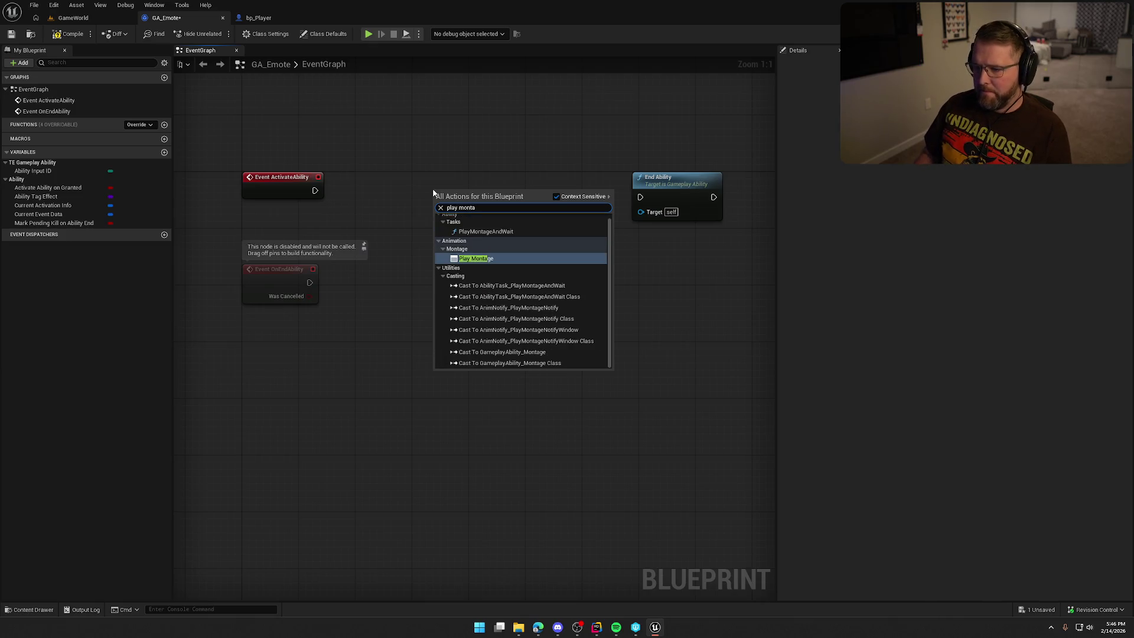
pyautogui.click(472, 231)
pyautogui.moveTo(271, 268); pyautogui.dragTo(284, 389)
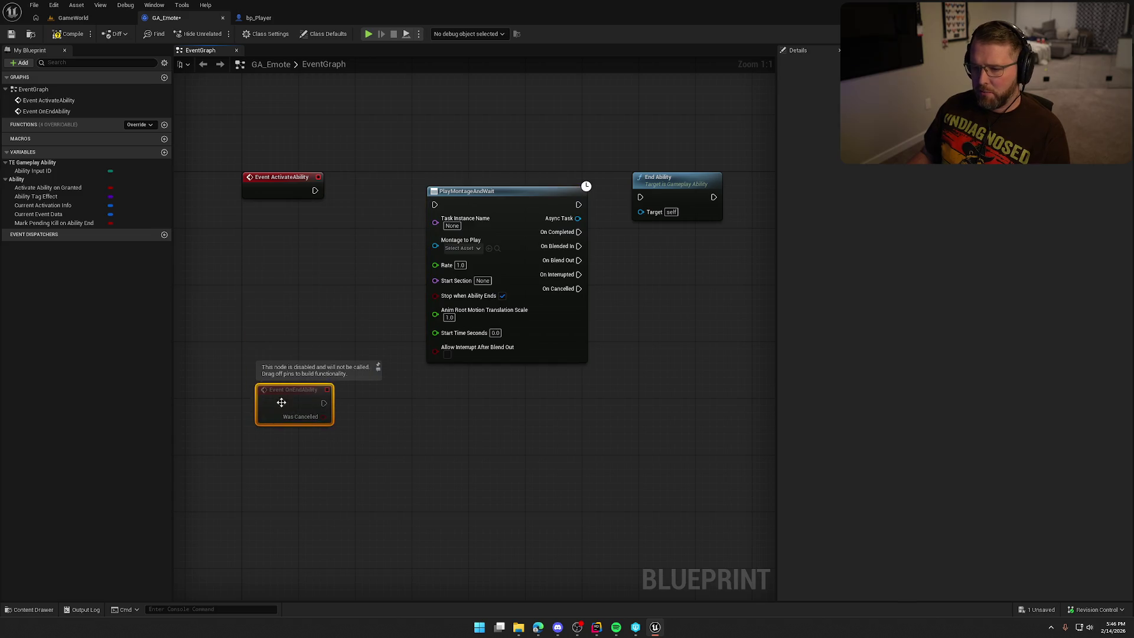
pyautogui.press('Delete')
# Wire ActivateAbility into PlayMontageAndWait and remove the direct wire into End Ability.
pyautogui.moveTo(434, 204); pyautogui.dragTo(315, 190)
pyautogui.moveTo(468, 201); pyautogui.dragTo(407, 191)
pyautogui.moveTo(503, 192); pyautogui.dragTo(641, 196)
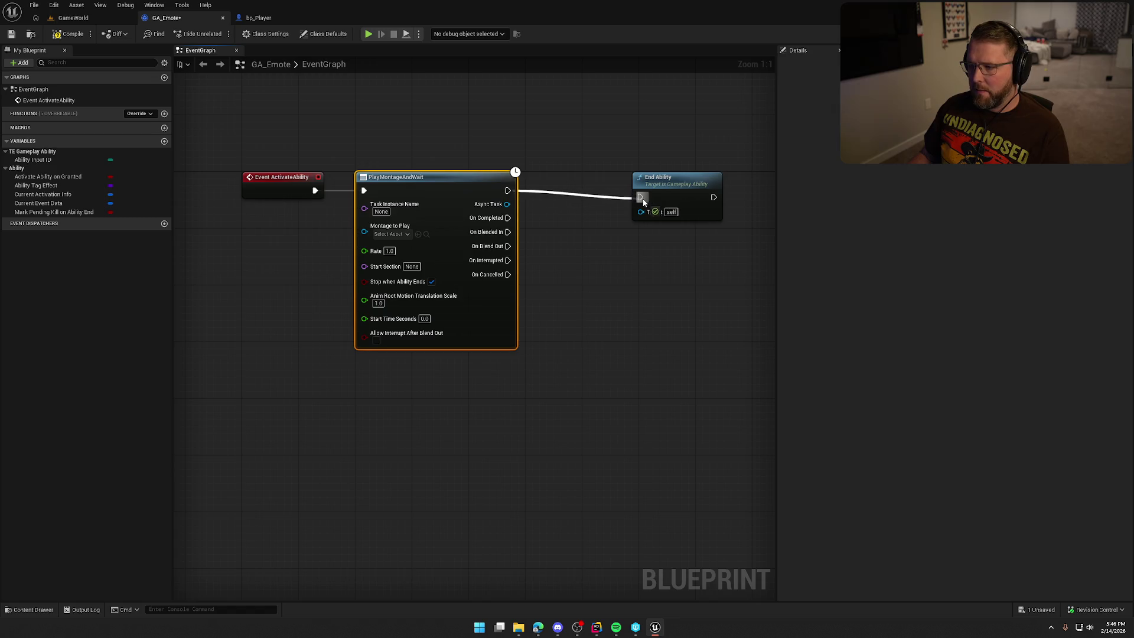
pyautogui.click(543, 227)
pyautogui.keyDown('alt'); pyautogui.click(509, 190); pyautogui.keyUp('alt')
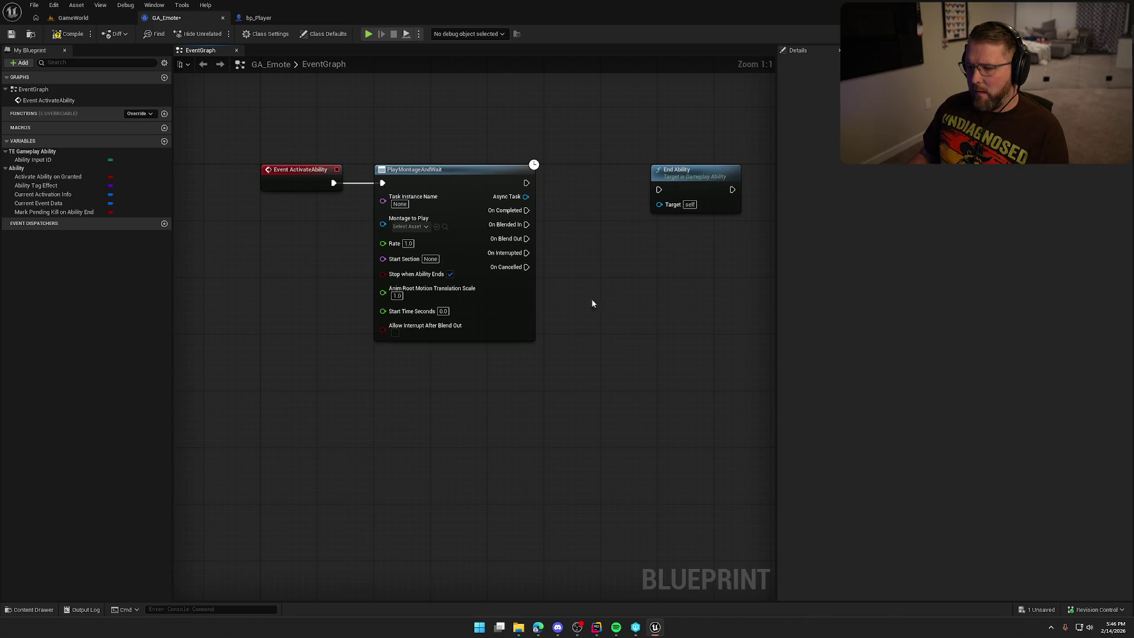
# Set Montage to Play to Dancing_Montage and connect On Completed to End Ability.
pyautogui.click(407, 227)
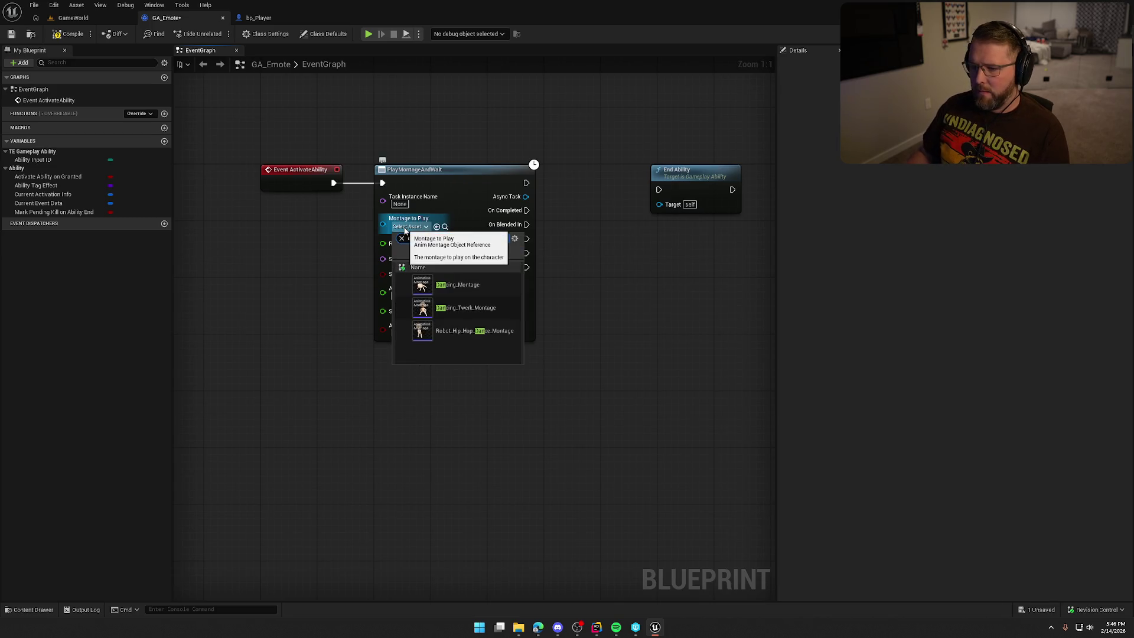
pyautogui.write('danc')
pyautogui.click(473, 286)
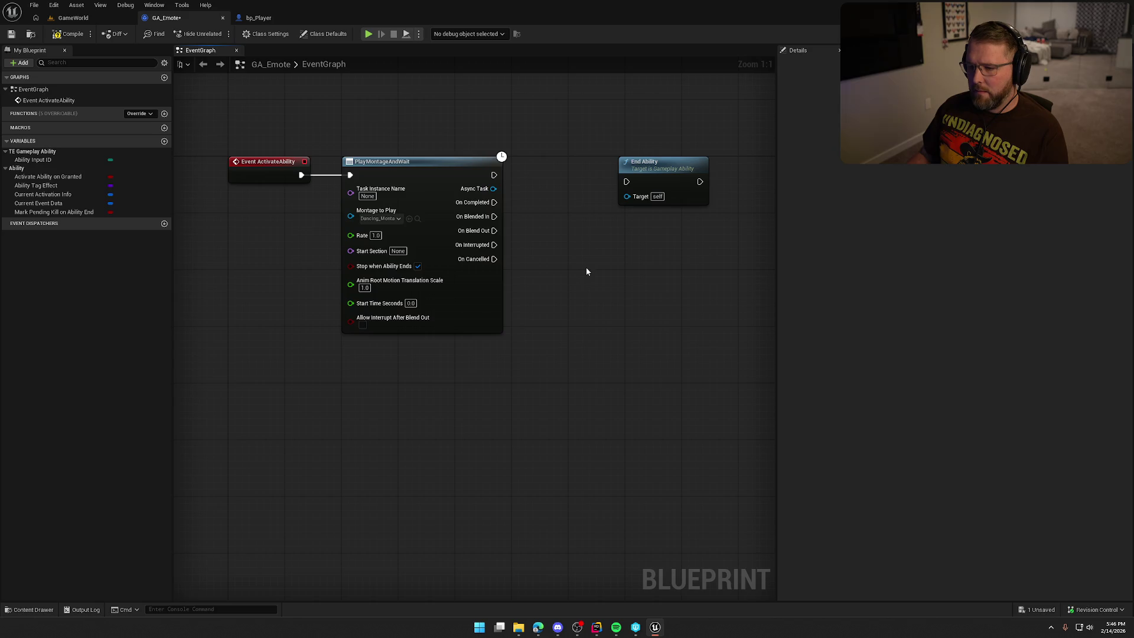
pyautogui.moveTo(494, 202)
pyautogui.mouseDown()
pyautogui.moveTo(627, 181)
pyautogui.moveTo(550, 192)
pyautogui.mouseUp()
pyautogui.click(578, 306)
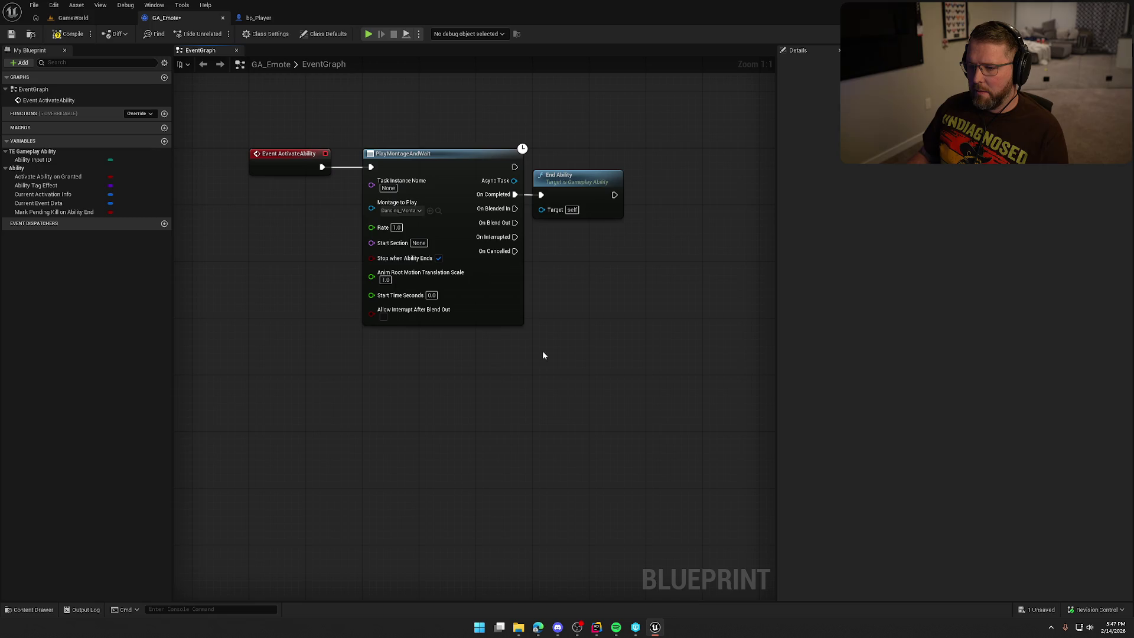
# Tidy the ability graph, moving End Ability further right.
pyautogui.moveTo(266, 144); pyautogui.dragTo(392, 254)
pyautogui.click(614, 361)
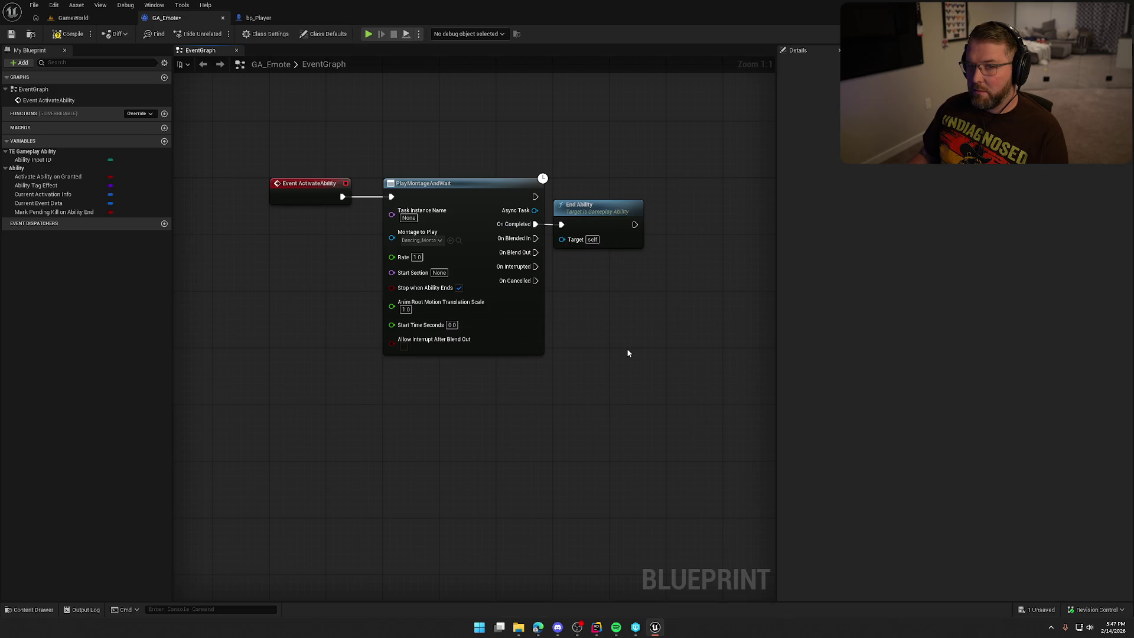
pyautogui.moveTo(628, 352)
pyautogui.mouseDown()
pyautogui.moveTo(563, 344)
pyautogui.moveTo(588, 320)
pyautogui.moveTo(572, 303)
pyautogui.mouseUp()
pyautogui.moveTo(543, 184); pyautogui.dragTo(707, 189)
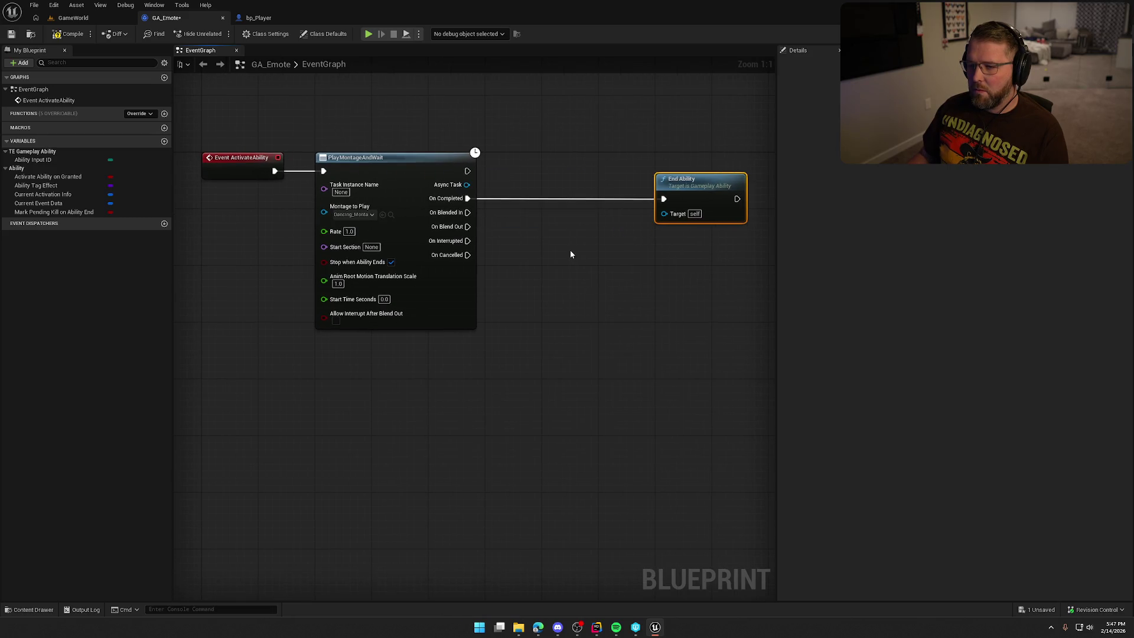
pyautogui.moveTo(516, 383); pyautogui.dragTo(297, 118)
pyautogui.click(338, 134)
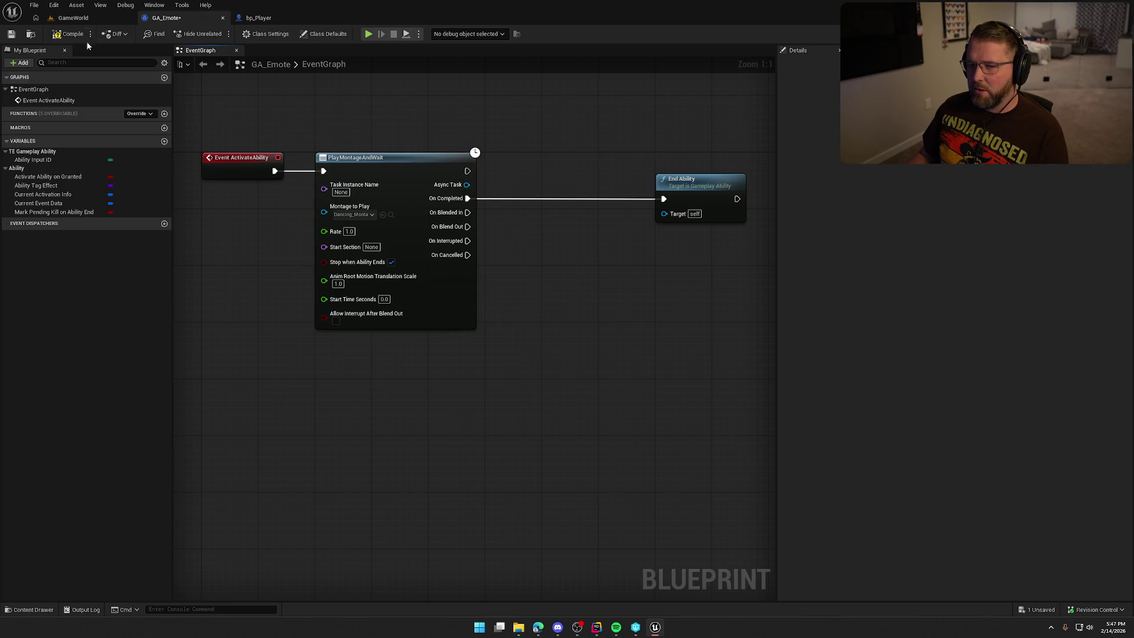
# Compile and save GA_Emote, then play GameWorld to test the dance emote.
pyautogui.click(70, 34)
pyautogui.click(72, 18)
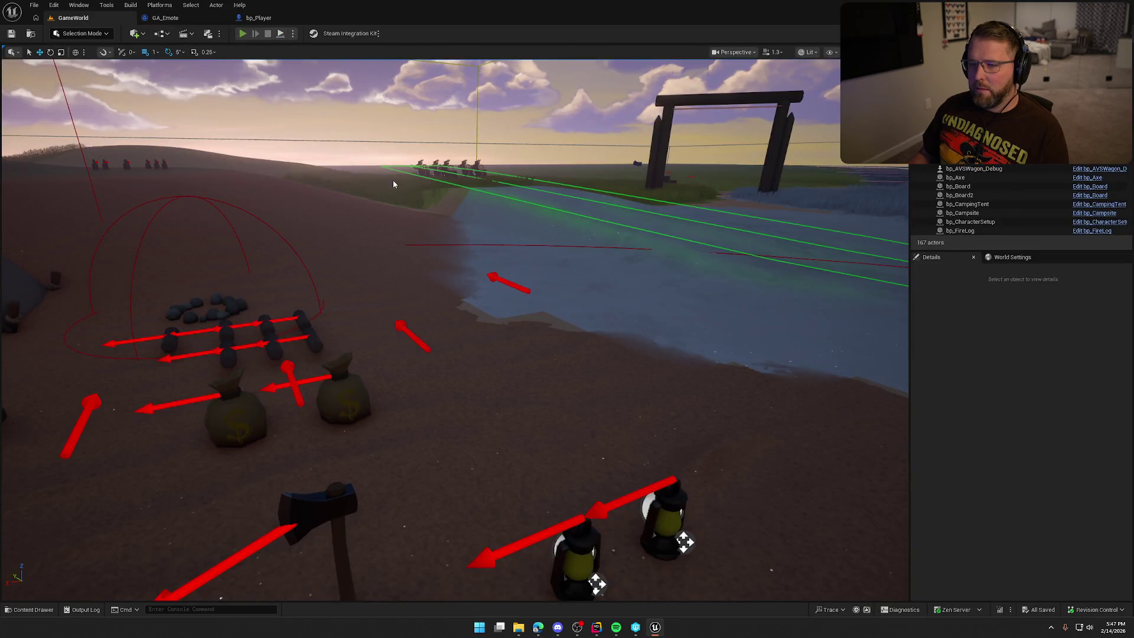
pyautogui.hotkey('alt', 'p')
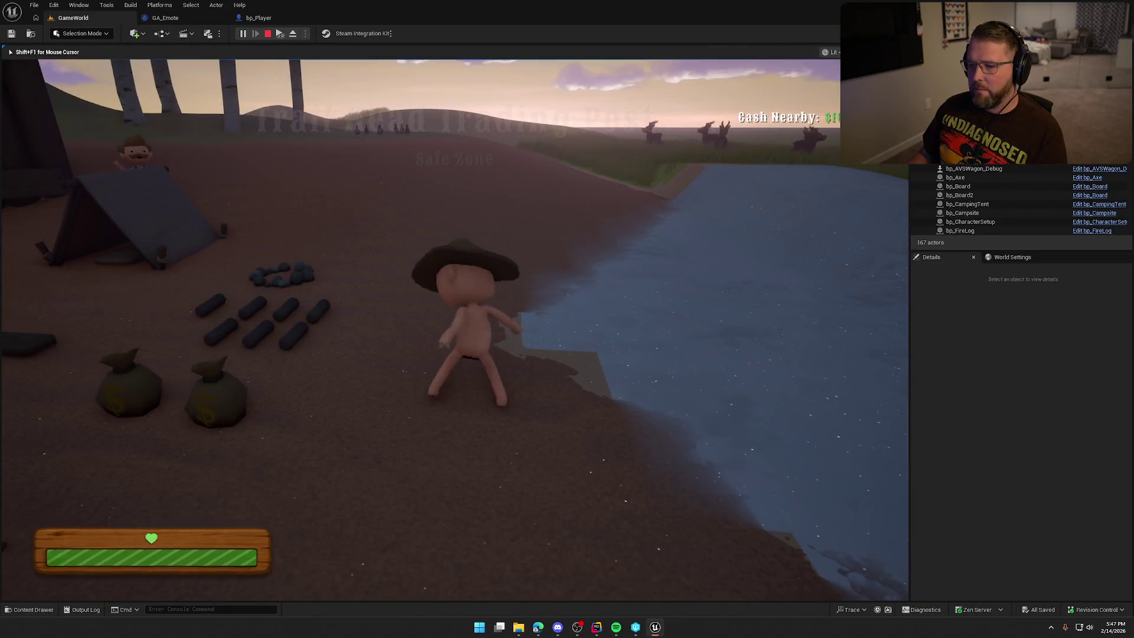
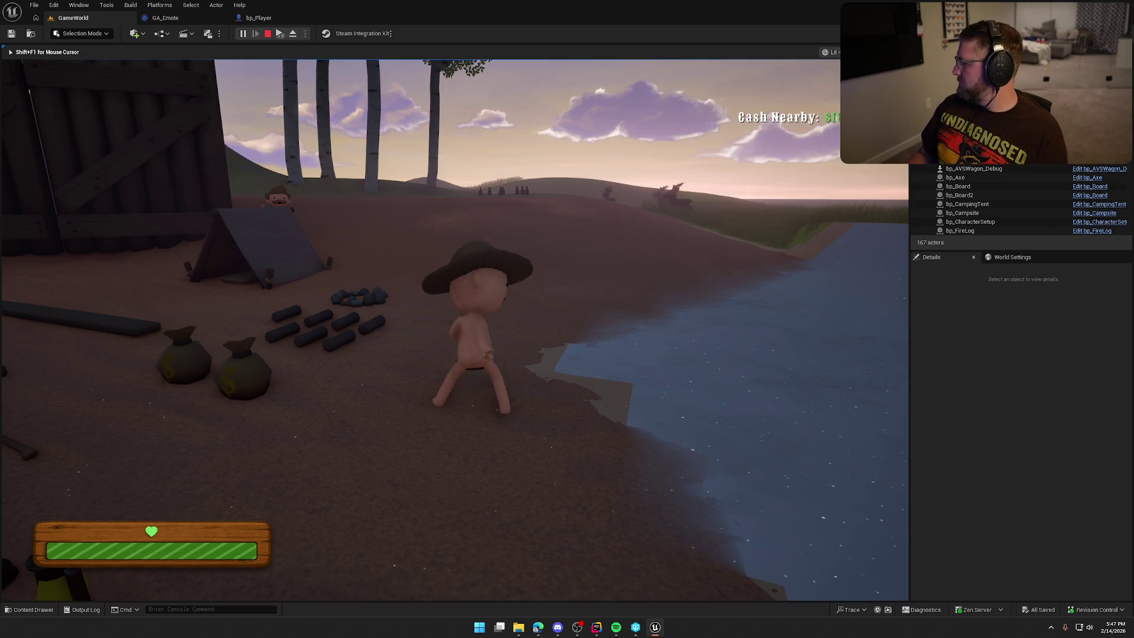
# Stop the play test and bring up GA_Emote's event graph, centred on its nodes.
pyautogui.press('Escape')
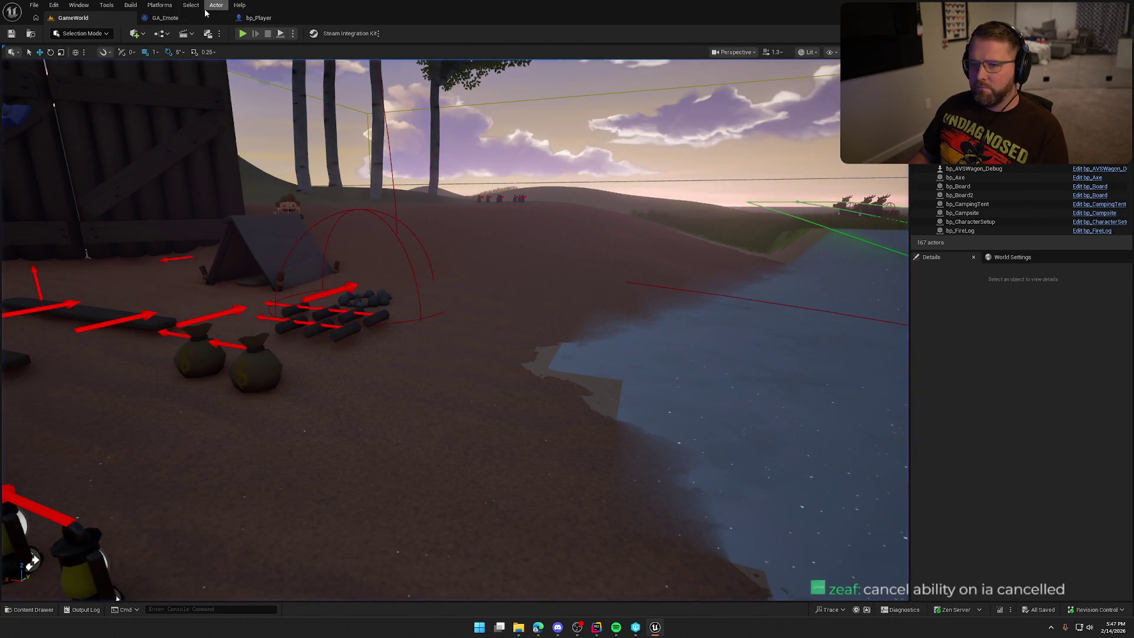
pyautogui.click(201, 20)
pyautogui.moveTo(538, 386); pyautogui.dragTo(590, 388)
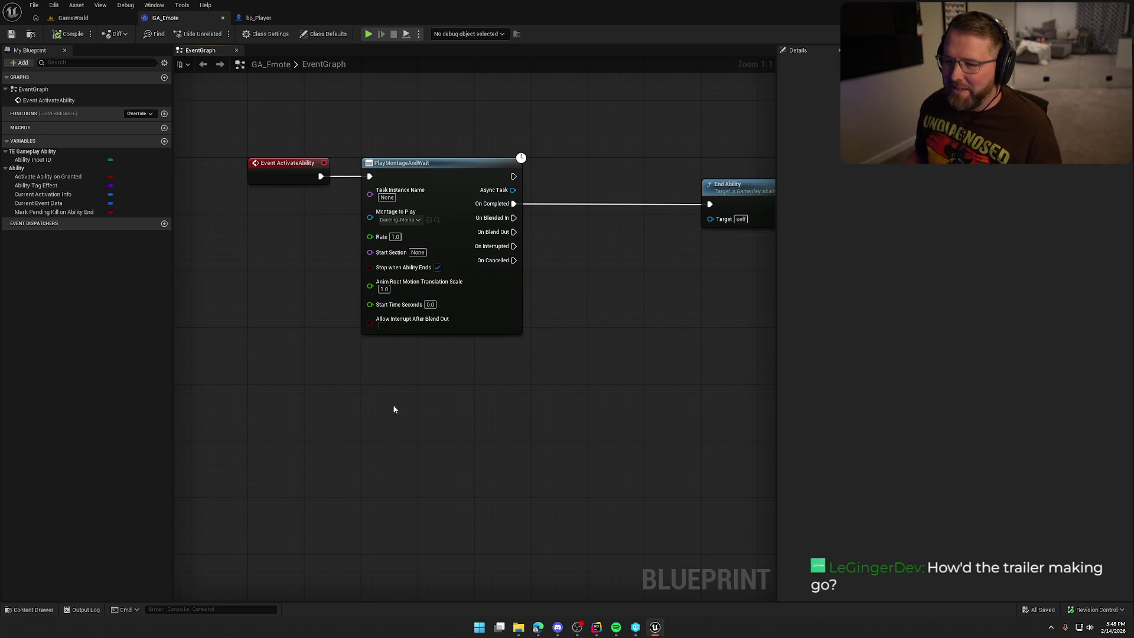
# Pan the GA_Emote graph, then switch back to the GameWorld level viewport.
pyautogui.moveTo(438, 414); pyautogui.dragTo(410, 393)
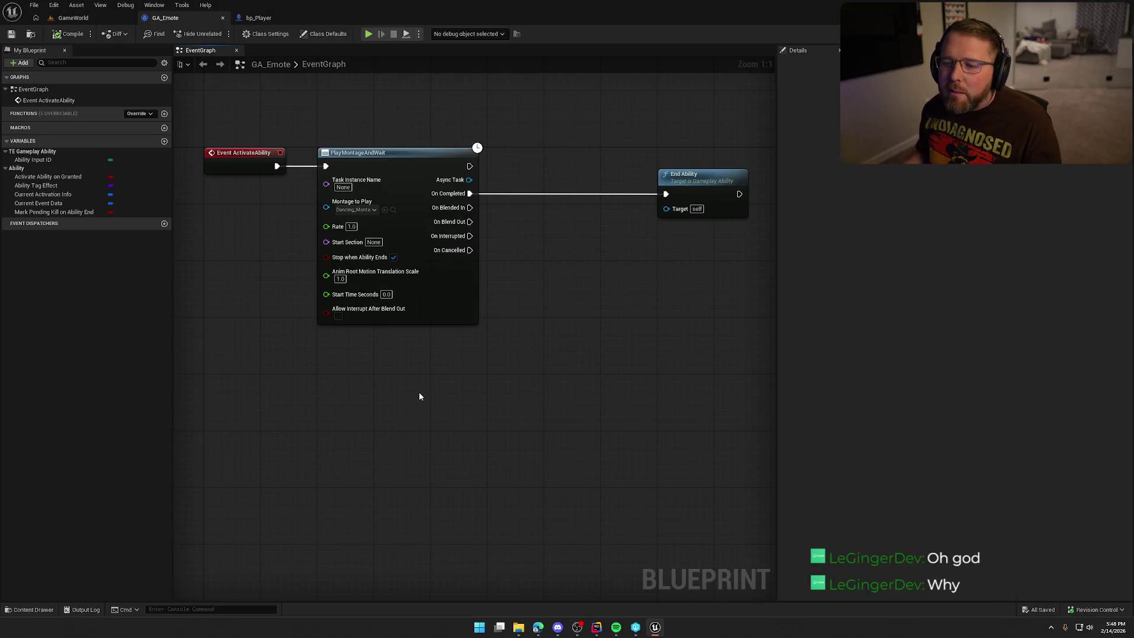
pyautogui.click(73, 18)
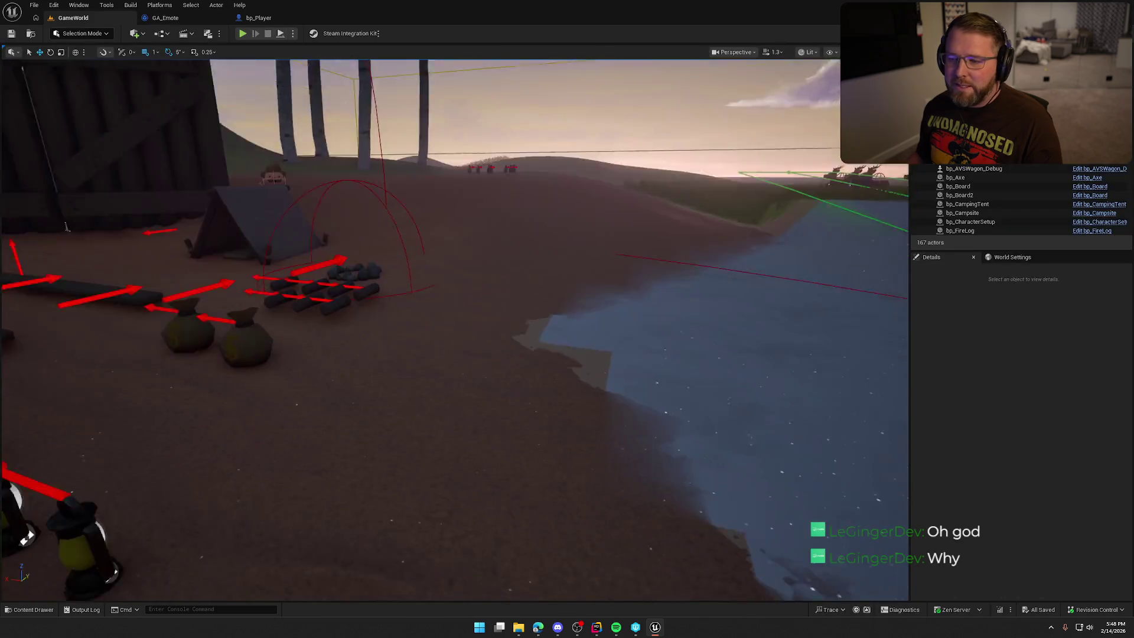
# Pull the camera back over the campsite and hide editor icons with Game View (G).
pyautogui.moveTo(476, 143); pyautogui.dragTo(816, 382)
pyautogui.press('g')
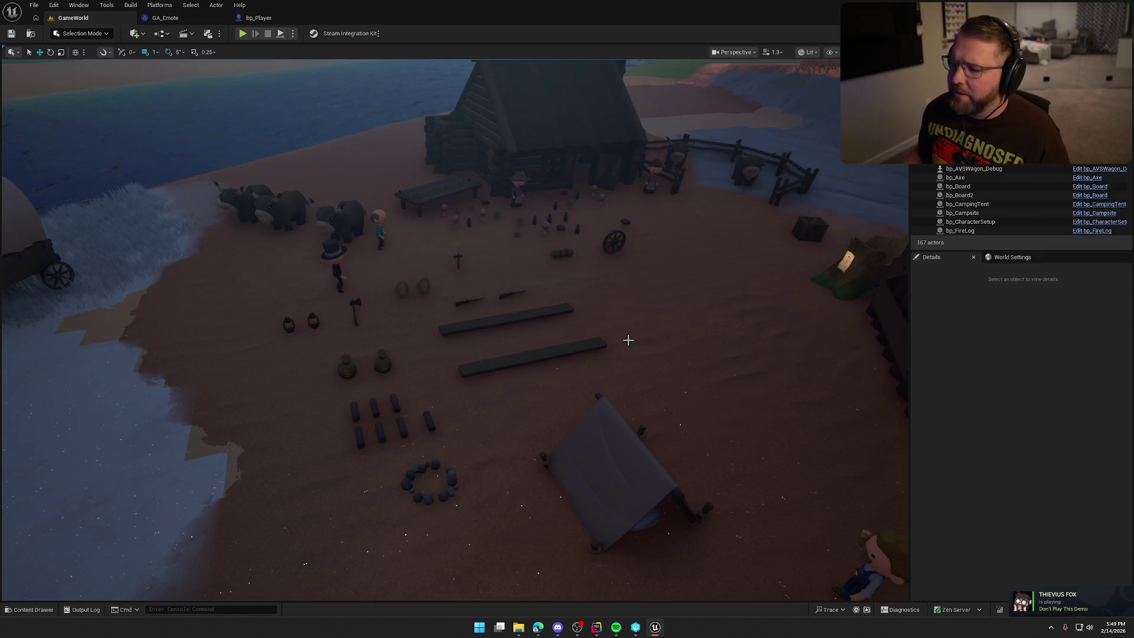
pyautogui.scroll(5, 615, 332)
pyautogui.scroll(-5, 455, 330)
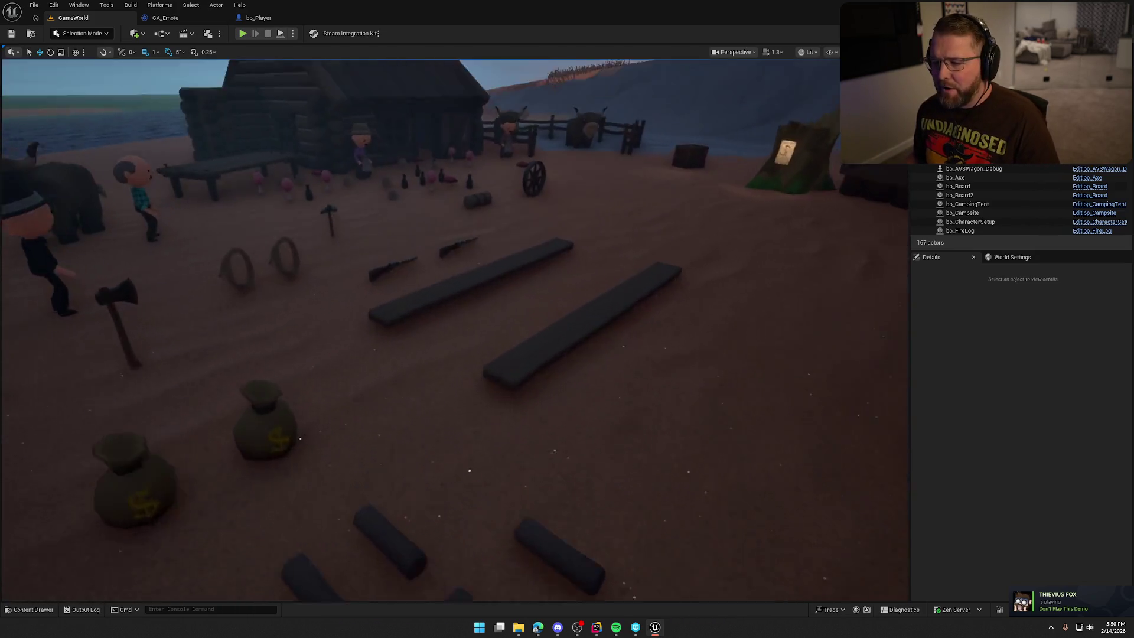
pyautogui.scroll(3, 454, 331)
pyautogui.moveTo(643, 333); pyautogui.dragTo(597, 333)
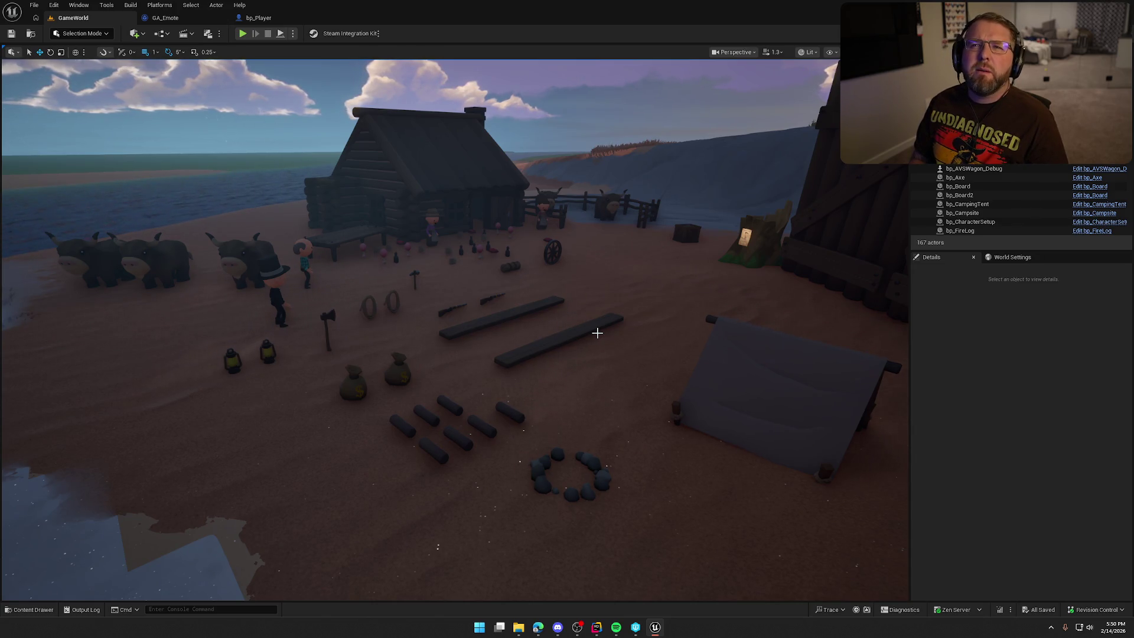
# In GA_Emote, add a Wait Input Press node after PlayMontageAndWait, with End Ability beneath it.
pyautogui.click(179, 19)
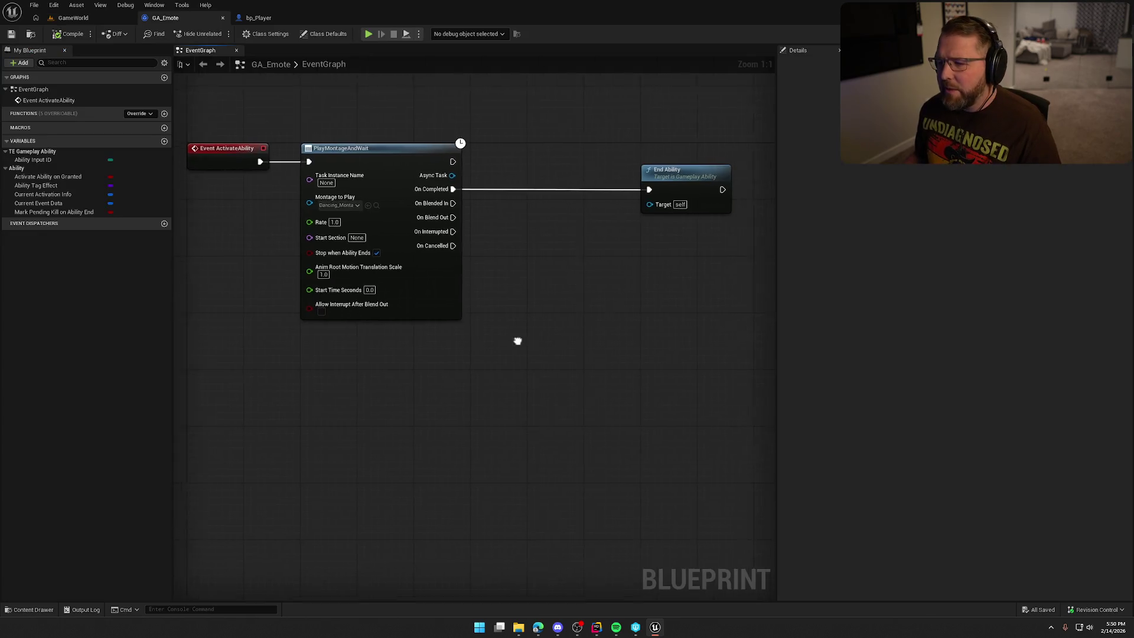
pyautogui.rightClick(512, 253)
pyautogui.write('wait input pre')
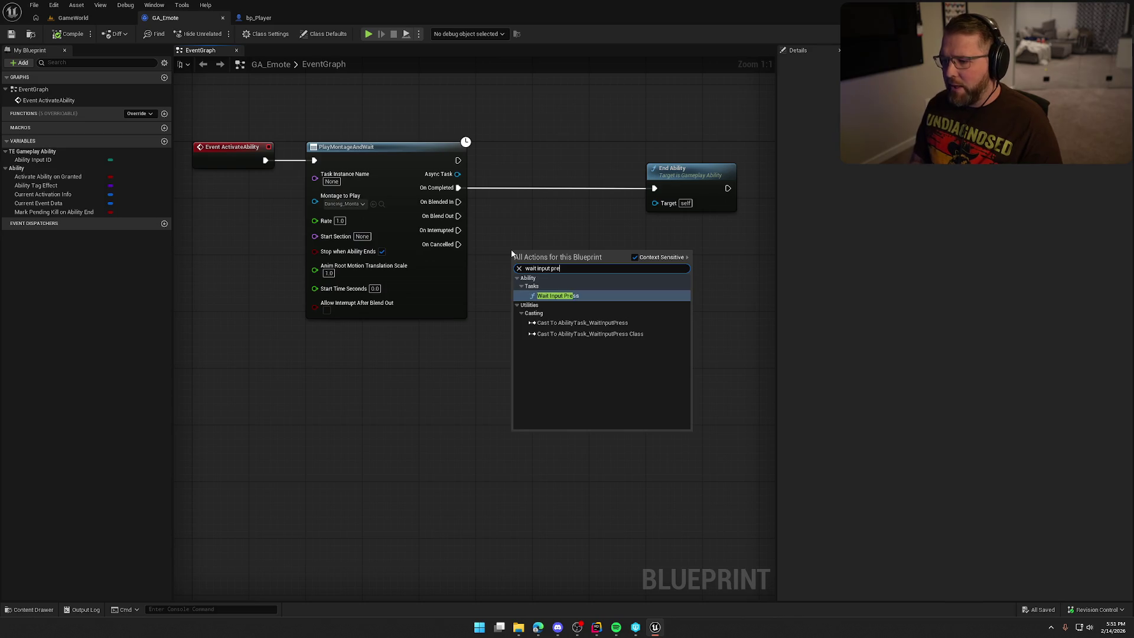
pyautogui.press('Return')
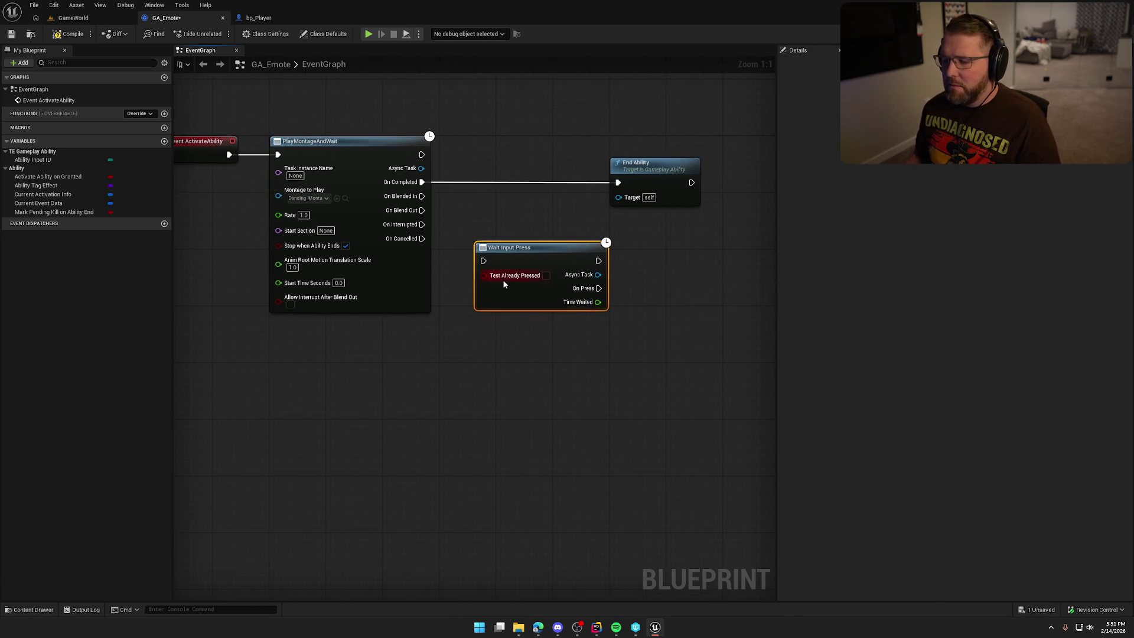
pyautogui.moveTo(483, 261); pyautogui.dragTo(421, 154)
pyautogui.moveTo(530, 252); pyautogui.dragTo(523, 112)
pyautogui.moveTo(641, 171); pyautogui.dragTo(648, 284)
pyautogui.moveTo(526, 115)
pyautogui.mouseDown()
pyautogui.moveTo(561, 141)
pyautogui.moveTo(551, 146)
pyautogui.mouseUp()
pyautogui.moveTo(672, 291)
pyautogui.mouseDown()
pyautogui.moveTo(558, 248)
pyautogui.moveTo(552, 267)
pyautogui.mouseUp()
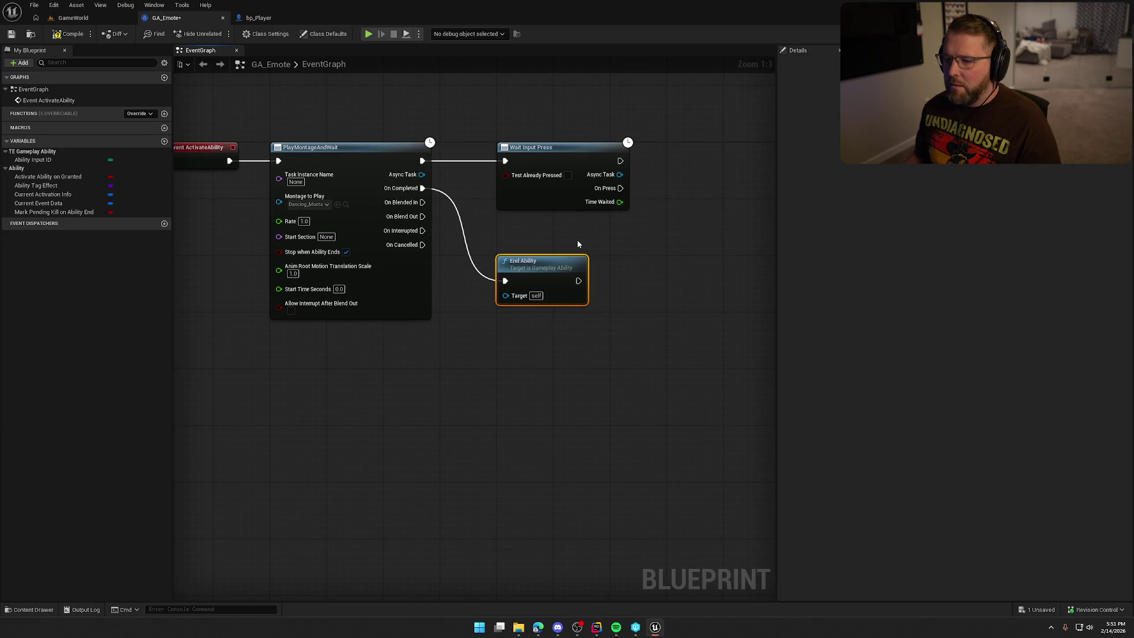
# Wire Wait Input Press's On Press into End Ability and return to the GameWorld level.
pyautogui.click(298, 172)
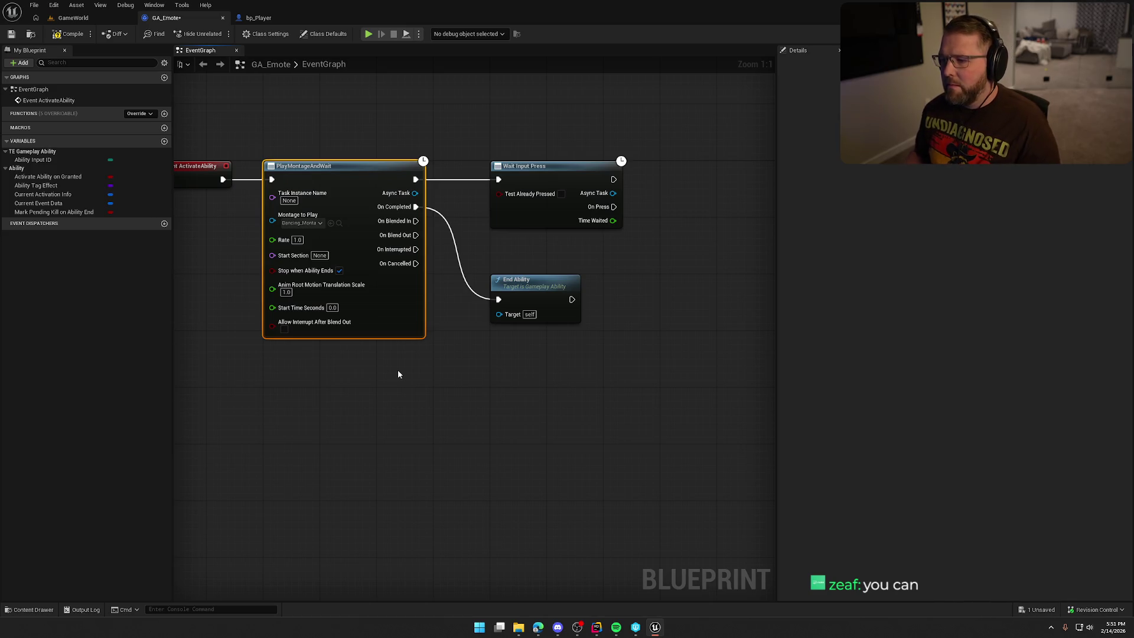
pyautogui.click(699, 317)
pyautogui.scroll(-1, 614, 291)
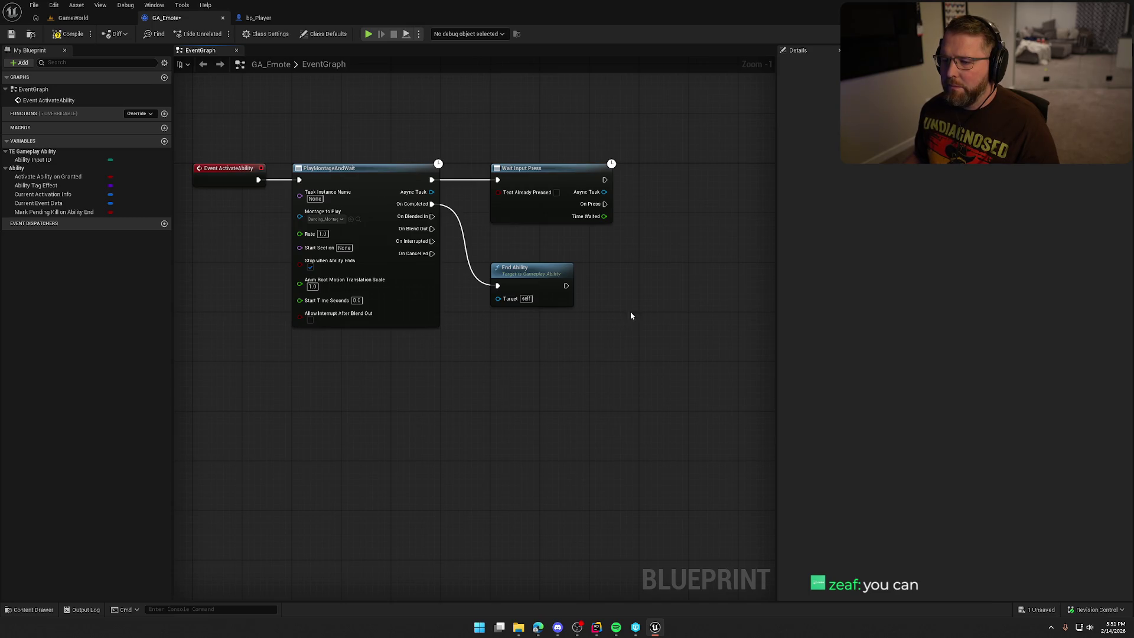
pyautogui.moveTo(605, 204); pyautogui.dragTo(667, 249)
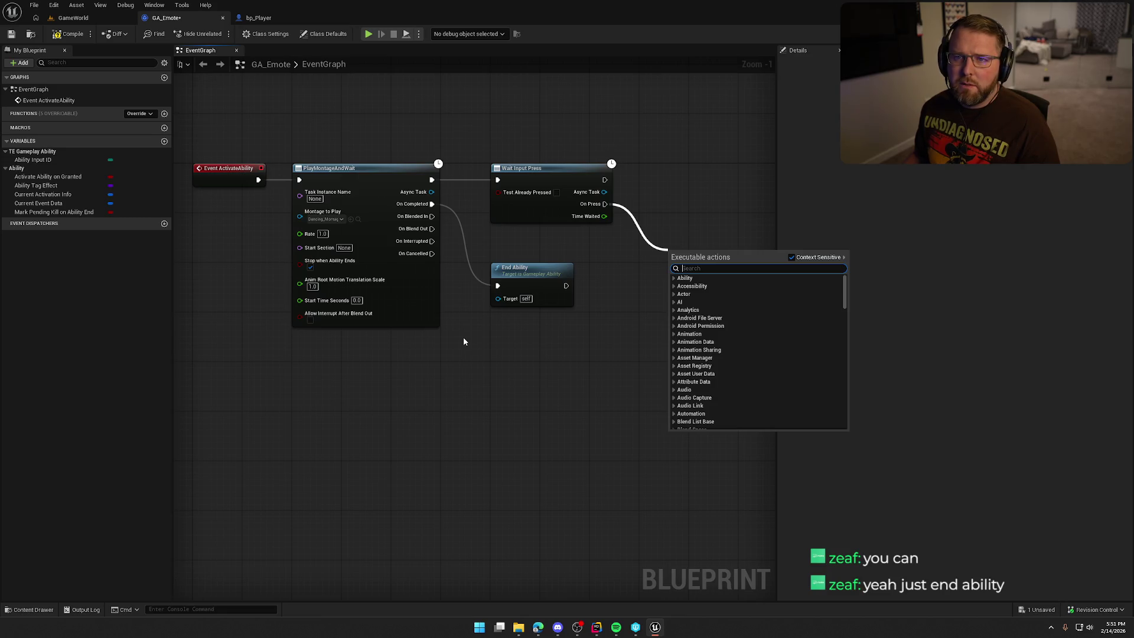
pyautogui.press('Escape')
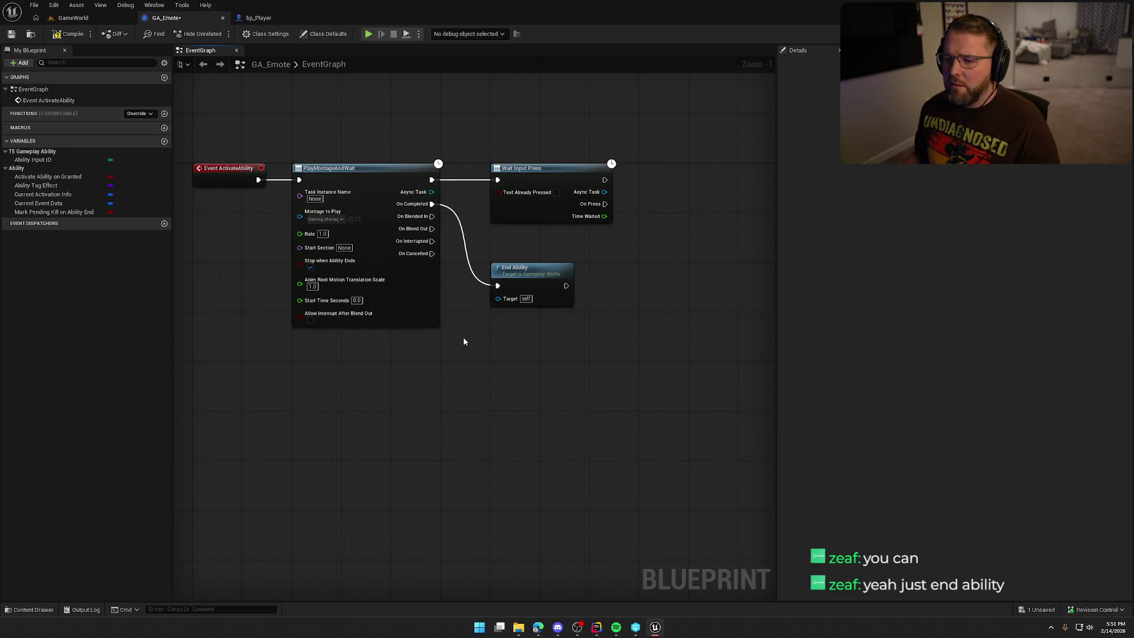
pyautogui.click(407, 203)
pyautogui.click(427, 417)
pyautogui.moveTo(562, 292); pyautogui.dragTo(629, 285)
pyautogui.moveTo(630, 225)
pyautogui.mouseDown()
pyautogui.moveTo(591, 299)
pyautogui.moveTo(697, 240)
pyautogui.mouseUp()
pyautogui.click(652, 318)
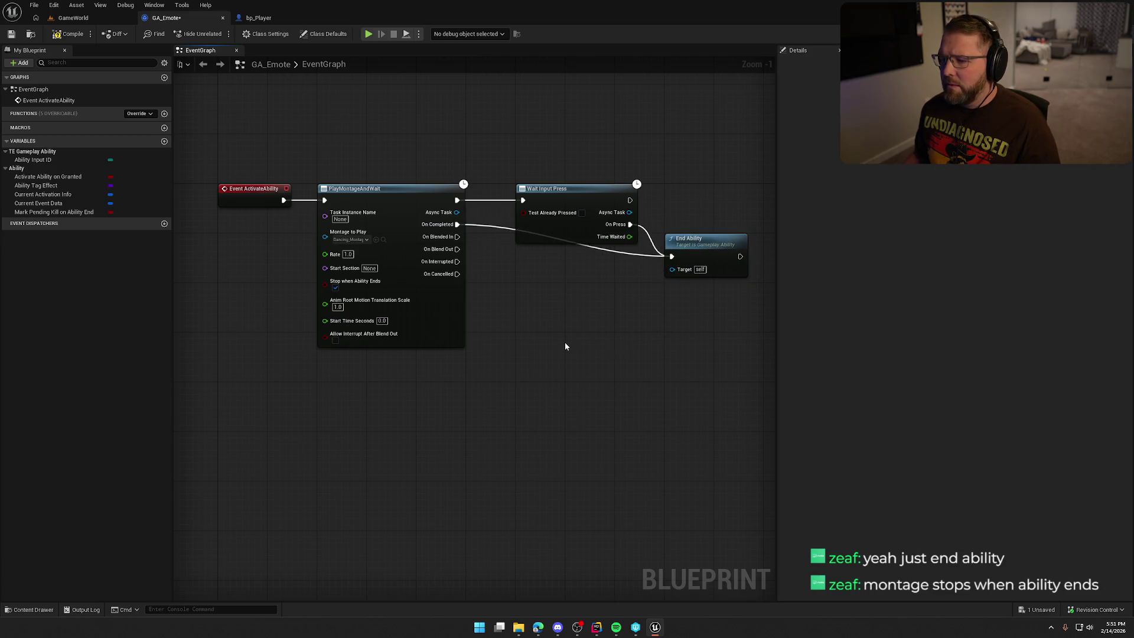
pyautogui.click(72, 17)
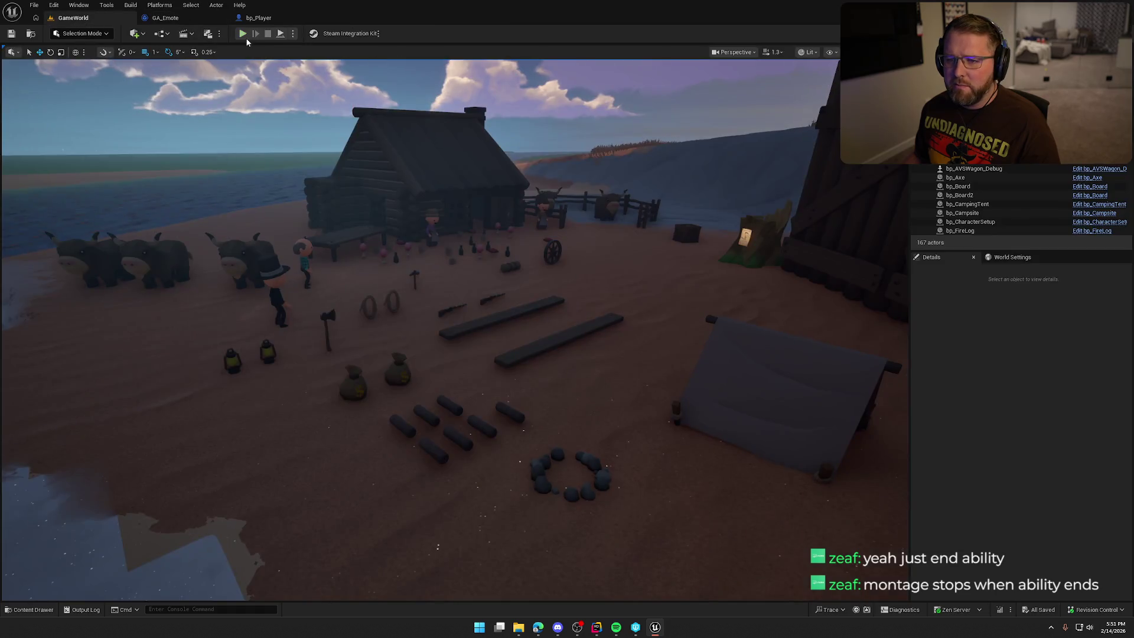
pyautogui.hotkey('alt', 'p')
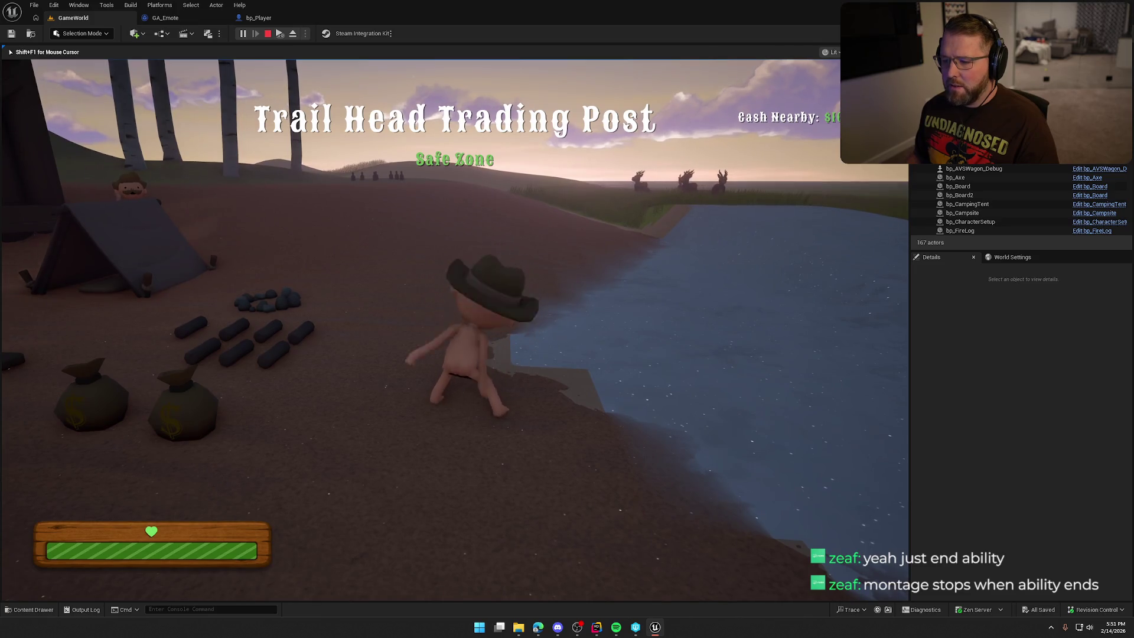
pyautogui.hotkey('shift', 'w')
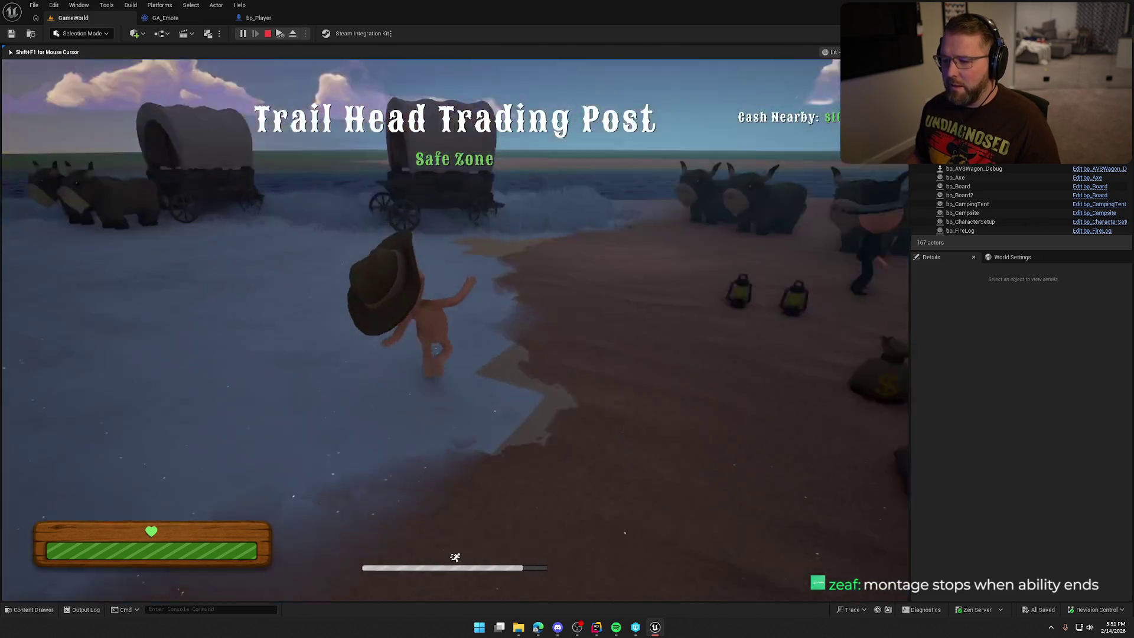
pyautogui.press('w')
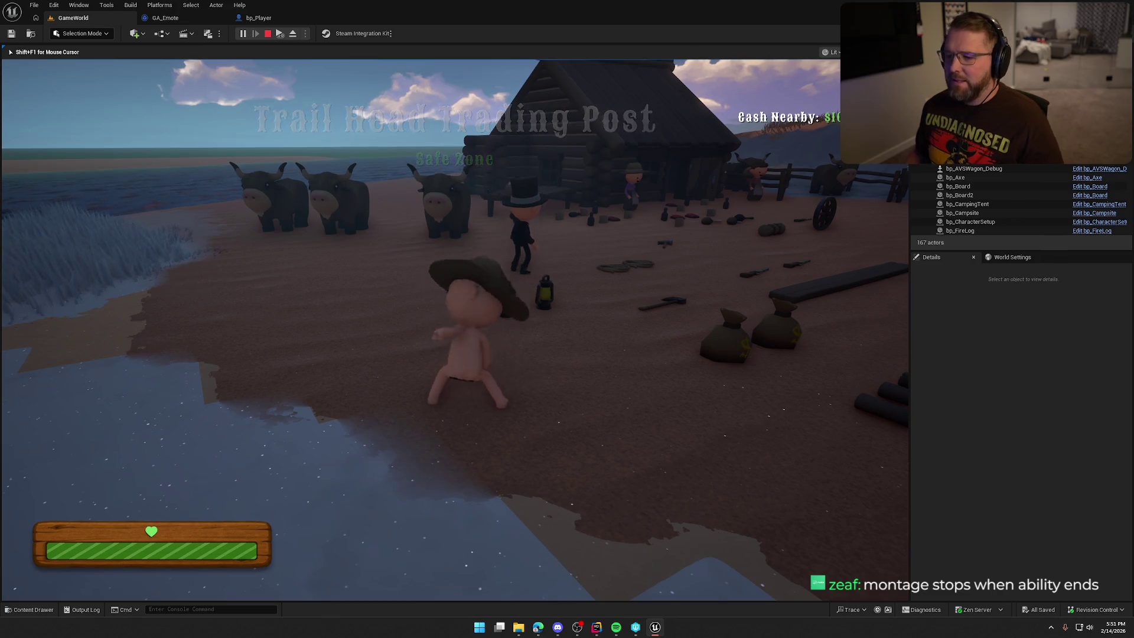
pyautogui.press('Escape')
pyautogui.click(241, 34)
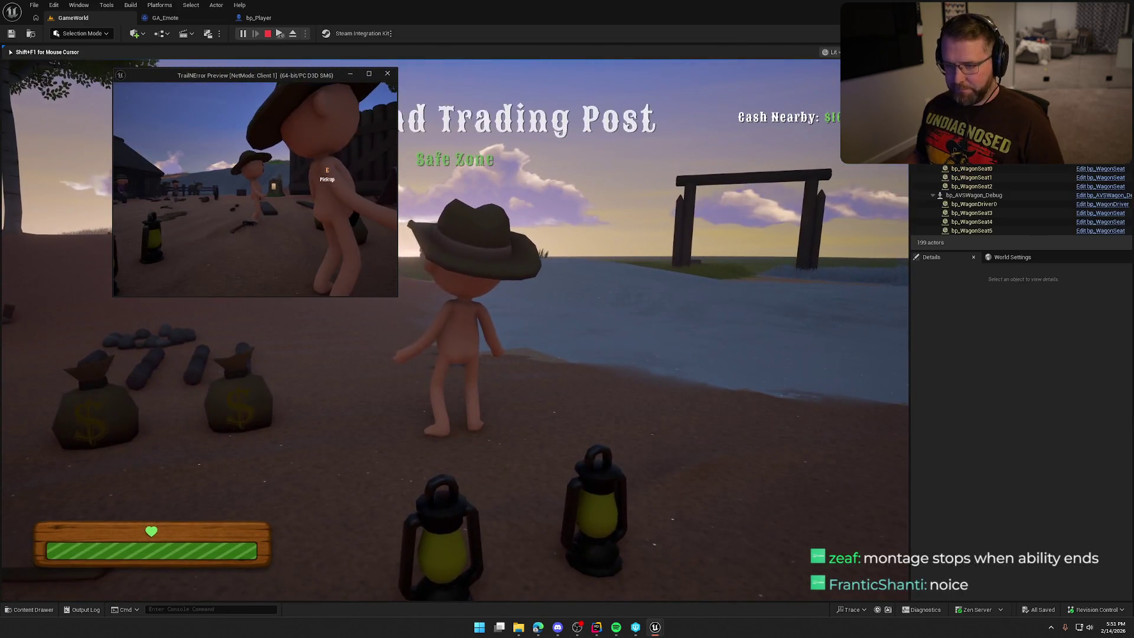
pyautogui.press('super')
pyautogui.click(298, 106)
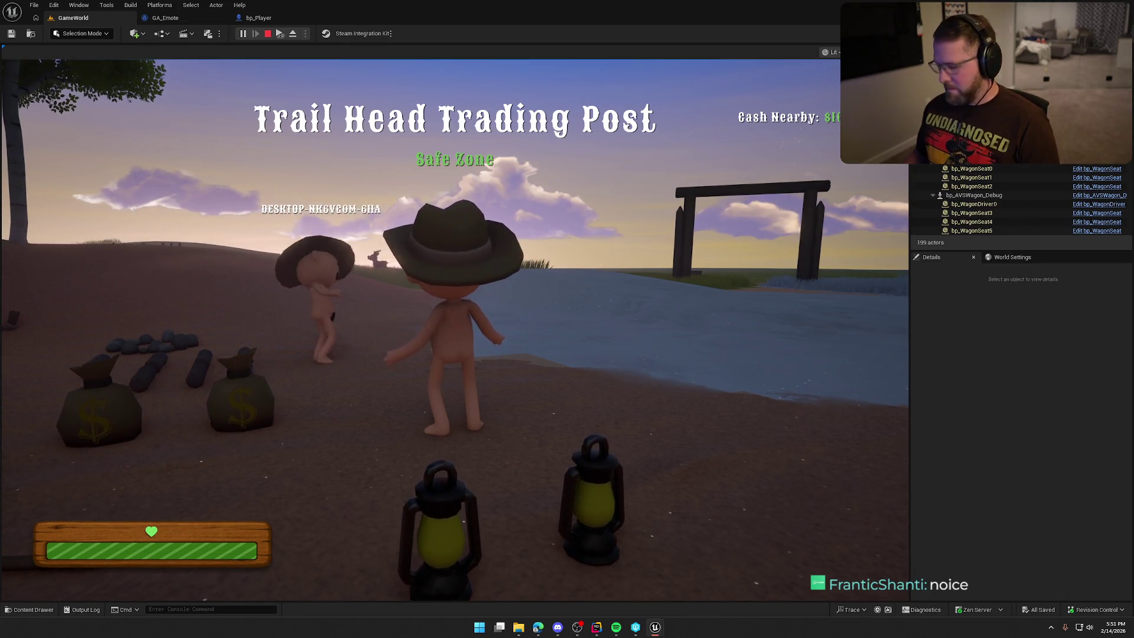
pyautogui.press('super')
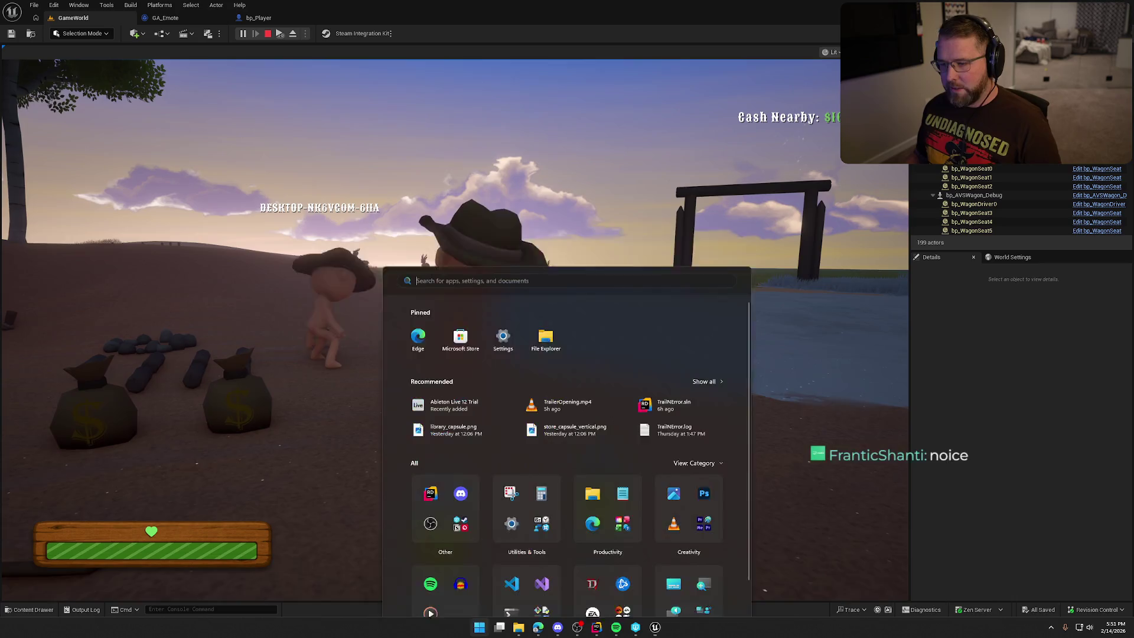
pyautogui.click(702, 206)
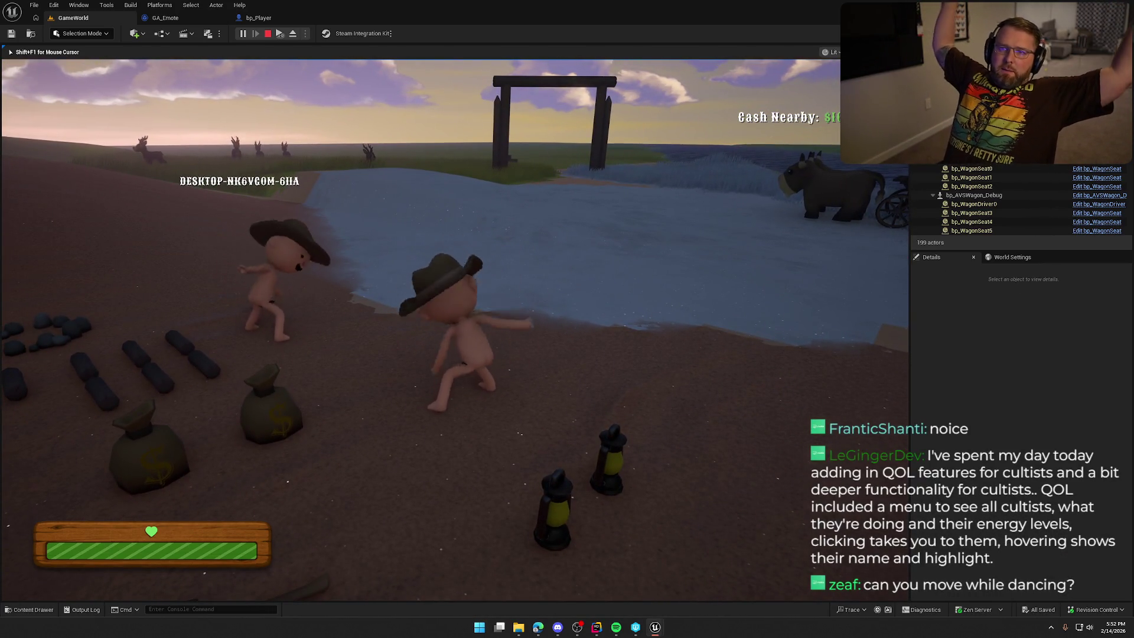
pyautogui.press('w')
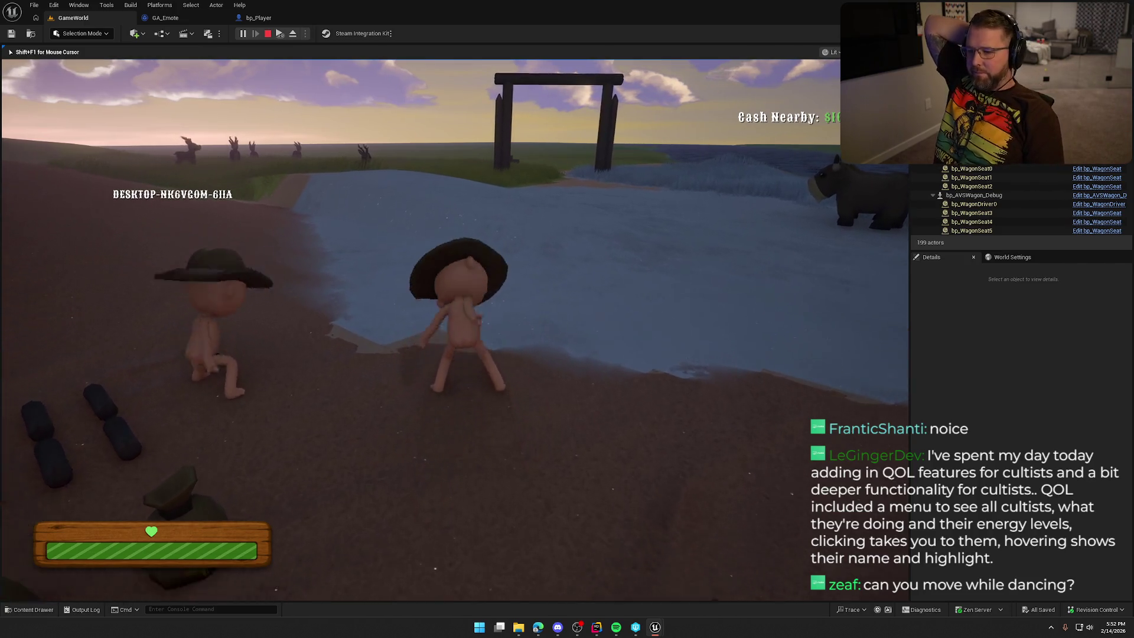
pyautogui.press('a')
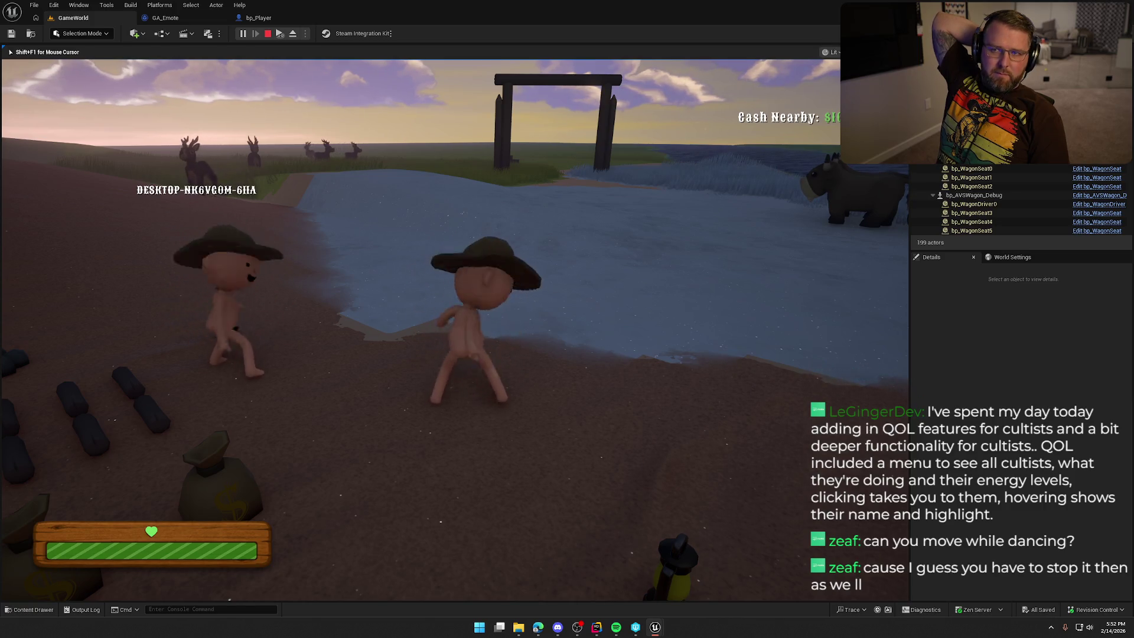
pyautogui.press('Escape')
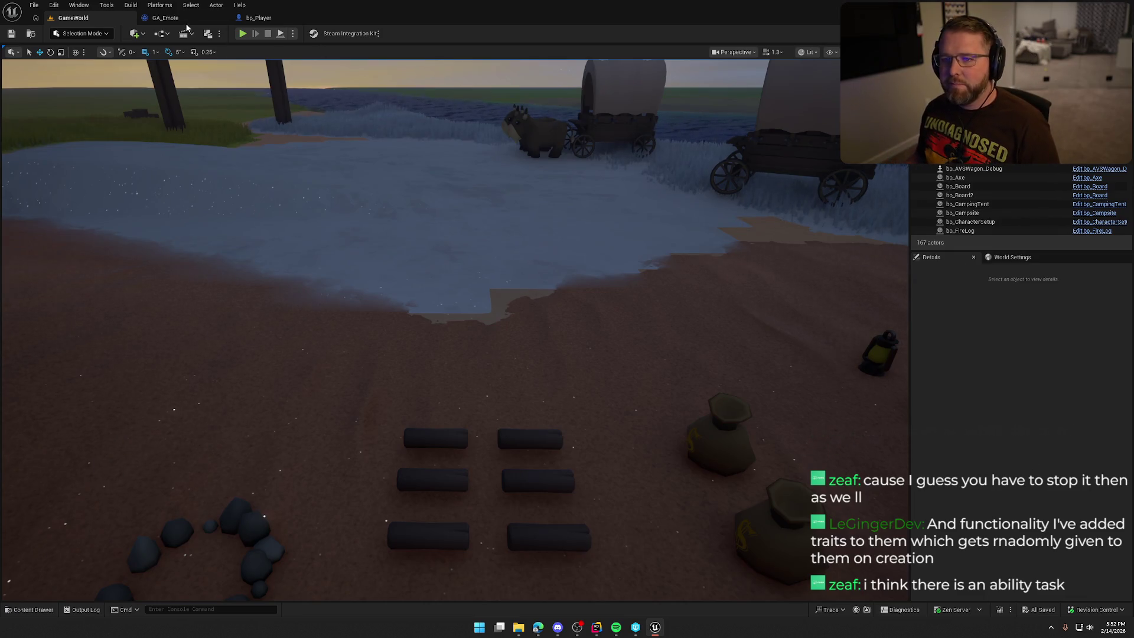
# Add a WaitVelocityChange node to GA_Emote and position it beside End Ability.
pyautogui.click(165, 18)
pyautogui.rightClick(467, 264)
pyautogui.write('wait velo')
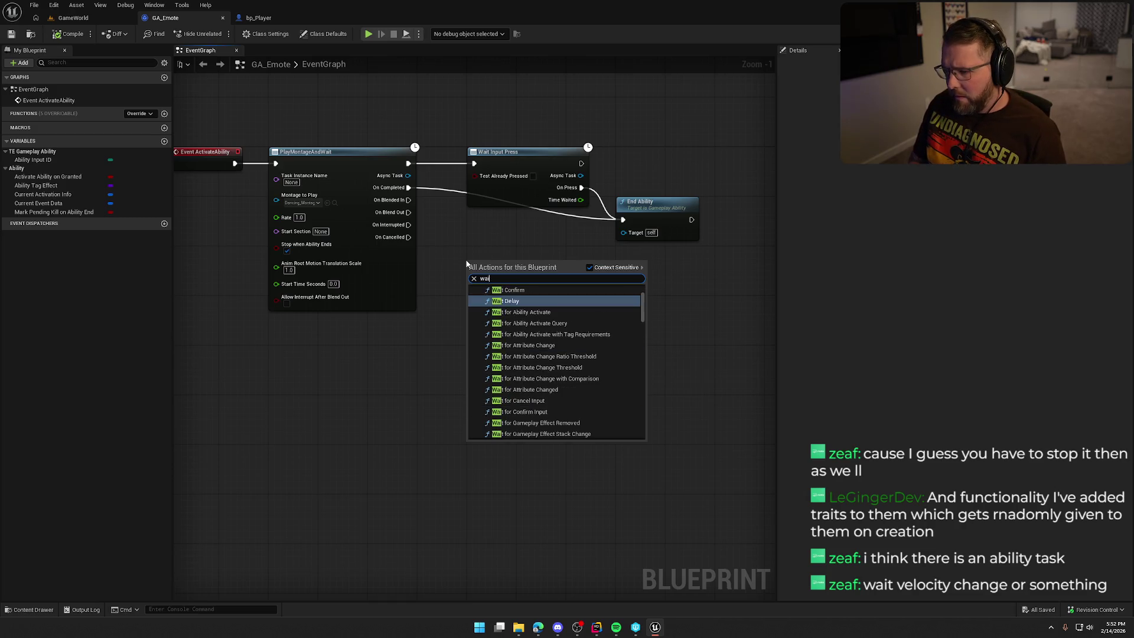
pyautogui.press('Return')
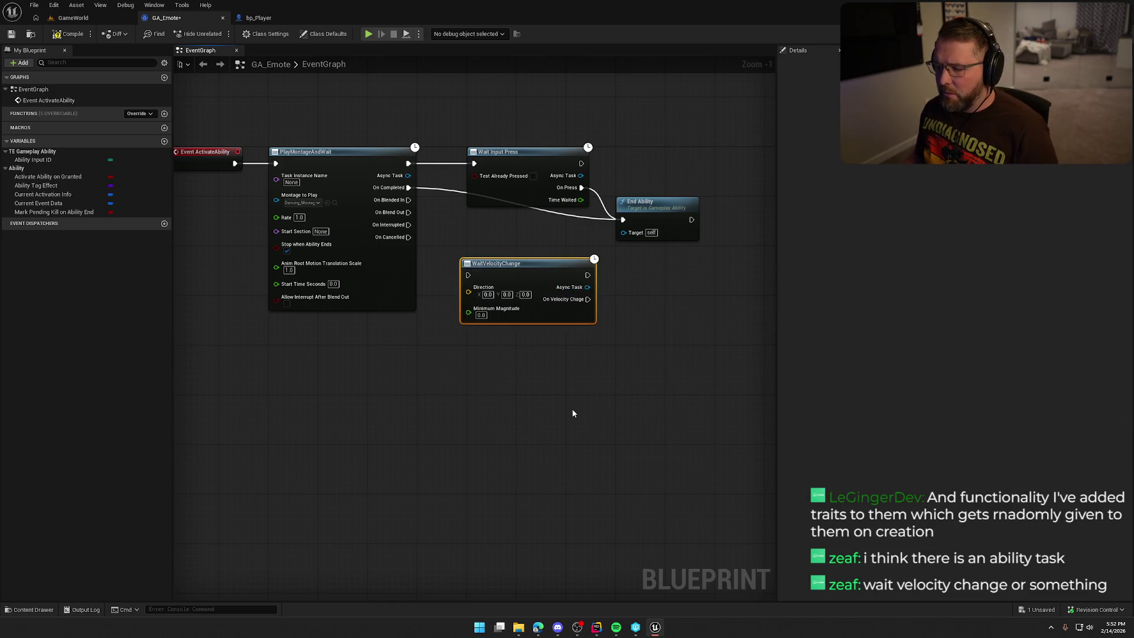
pyautogui.moveTo(522, 273); pyautogui.dragTo(528, 229)
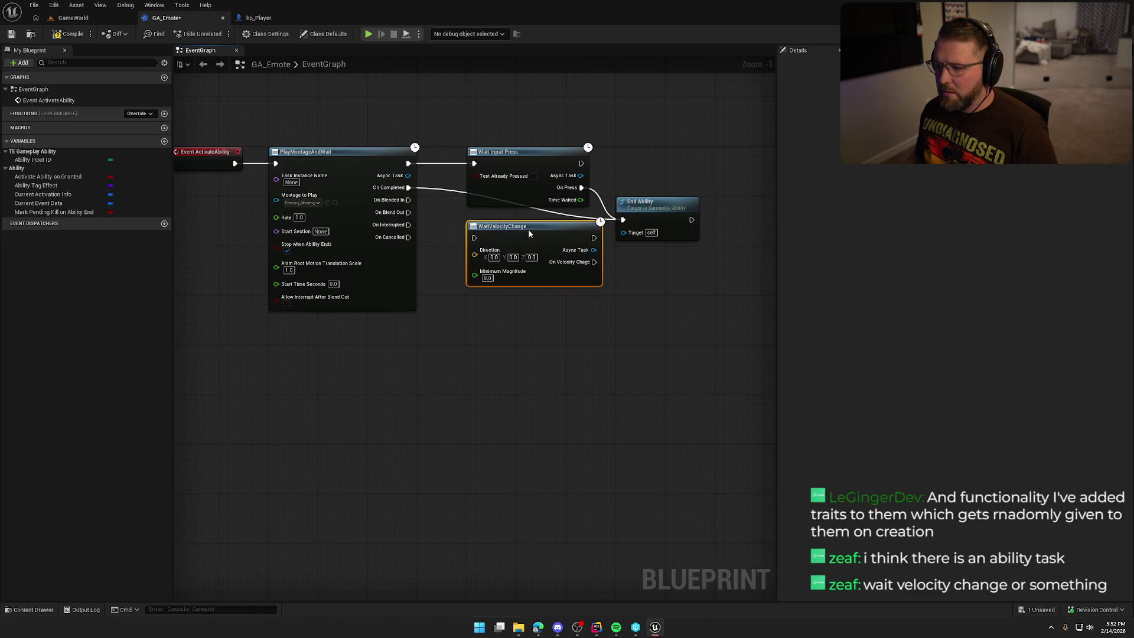
pyautogui.moveTo(542, 325)
pyautogui.mouseDown()
pyautogui.moveTo(508, 334)
pyautogui.moveTo(540, 377)
pyautogui.mouseUp()
pyautogui.click(627, 235)
pyautogui.scroll(1, 549, 342)
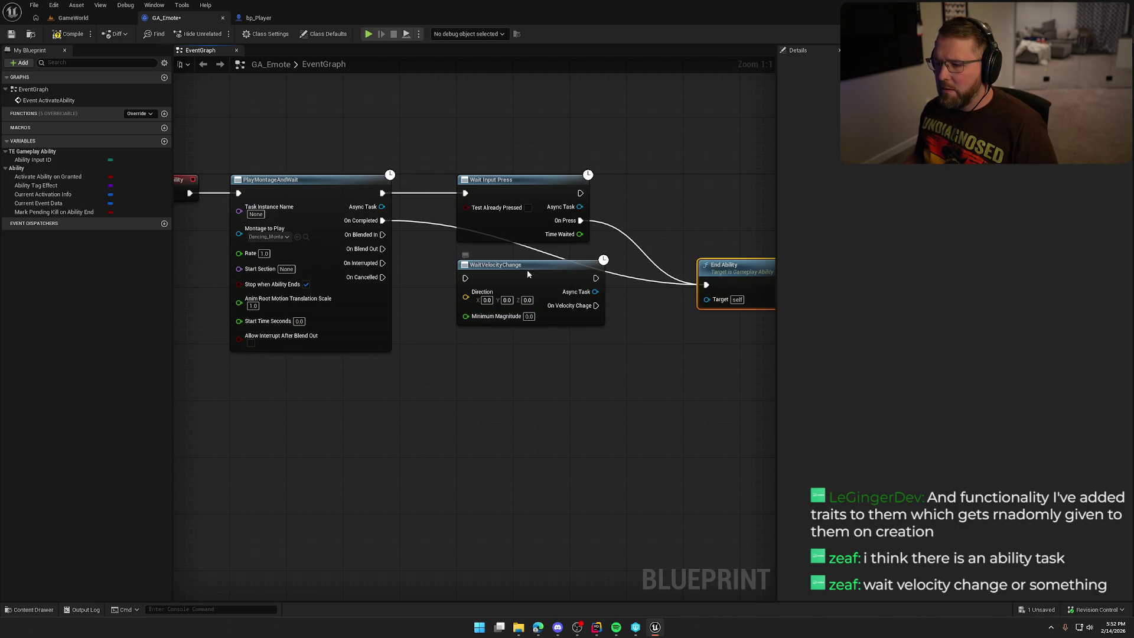
pyautogui.moveTo(524, 267); pyautogui.dragTo(695, 179)
pyautogui.moveTo(614, 167); pyautogui.dragTo(613, 172)
# Chain WaitVelocityChange after Wait Input Press into End Ability, with Minimum Magnitude 1.0.
pyautogui.moveTo(530, 188)
pyautogui.mouseDown()
pyautogui.moveTo(656, 204)
pyautogui.moveTo(580, 257)
pyautogui.moveTo(670, 252)
pyautogui.moveTo(724, 229)
pyautogui.mouseUp()
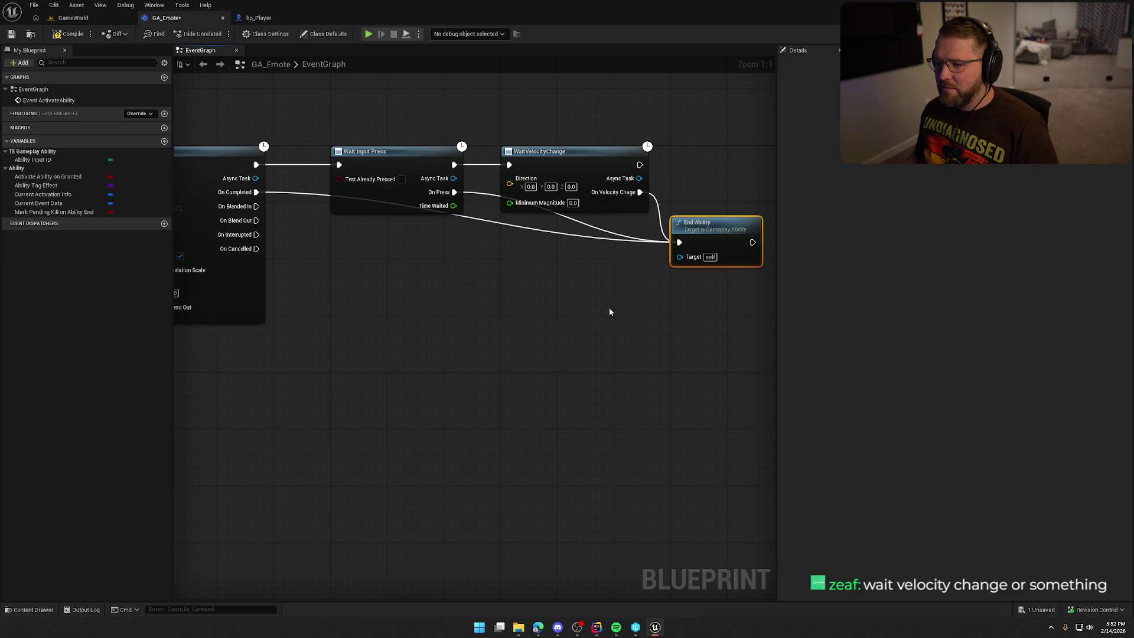
pyautogui.moveTo(608, 307); pyautogui.dragTo(644, 305)
pyautogui.scroll(-1, 519, 316)
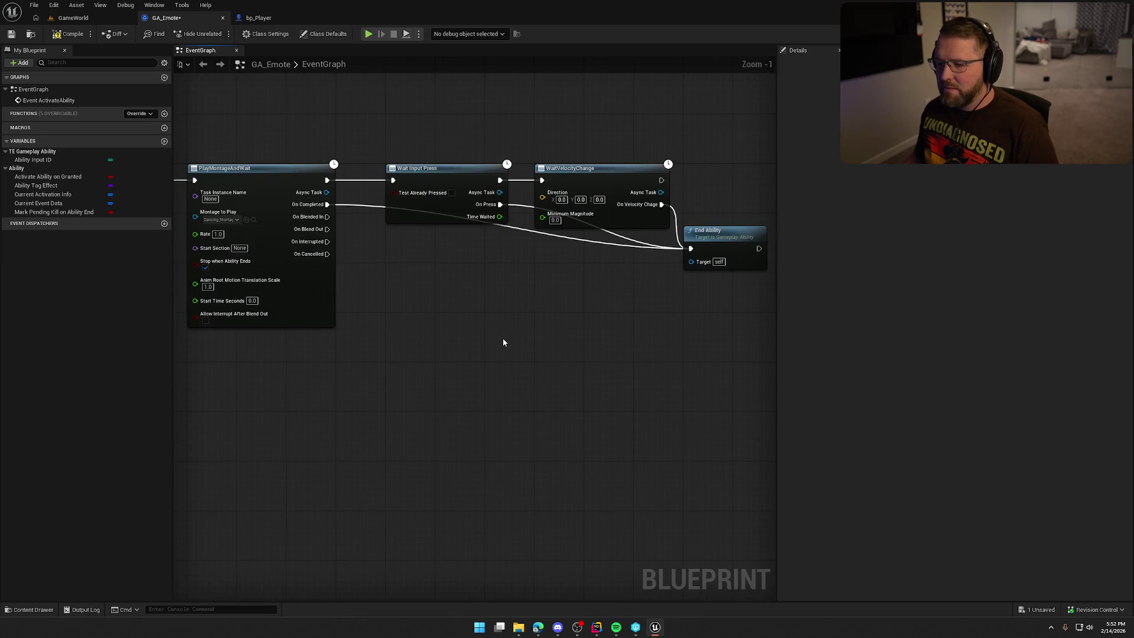
pyautogui.hotkey('ctrl', 's')
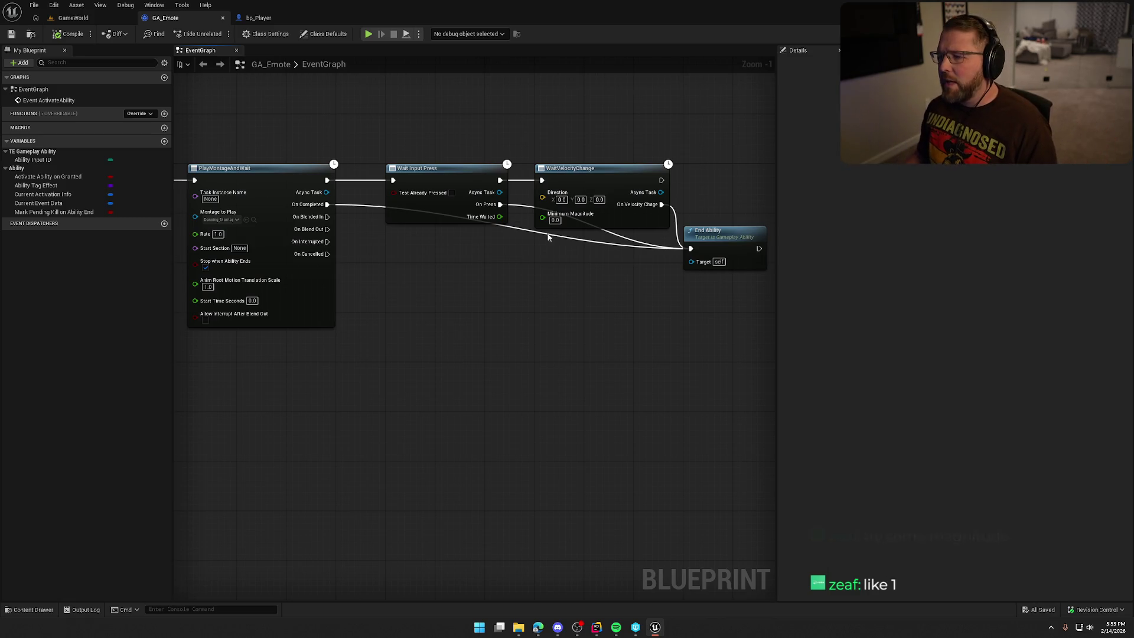
pyautogui.write('1')
pyautogui.press('Return')
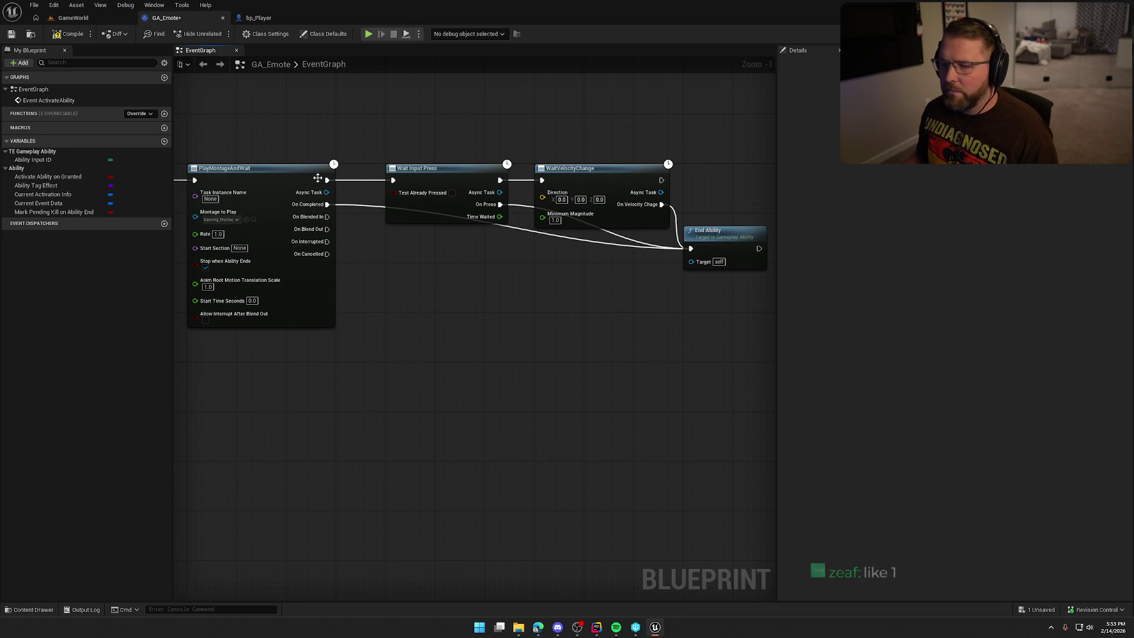
# Compile and save GA_Emote, run a quick play test, then return to its graph.
pyautogui.click(75, 34)
pyautogui.click(73, 18)
pyautogui.click(242, 33)
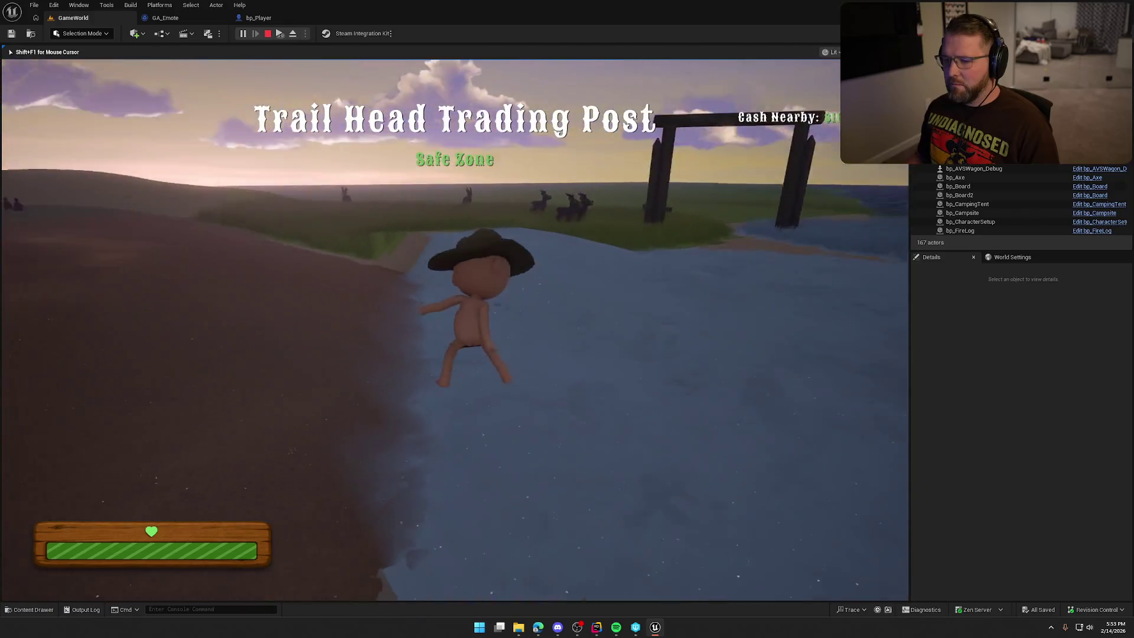
pyautogui.press('Escape')
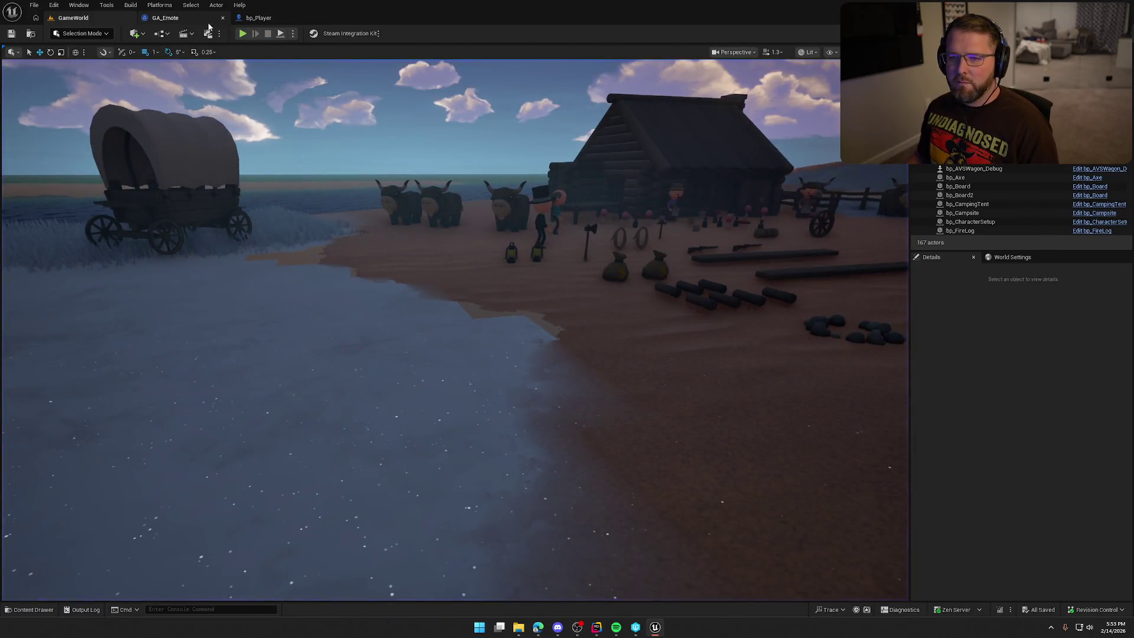
pyautogui.click(165, 18)
pyautogui.scroll(1, 443, 281)
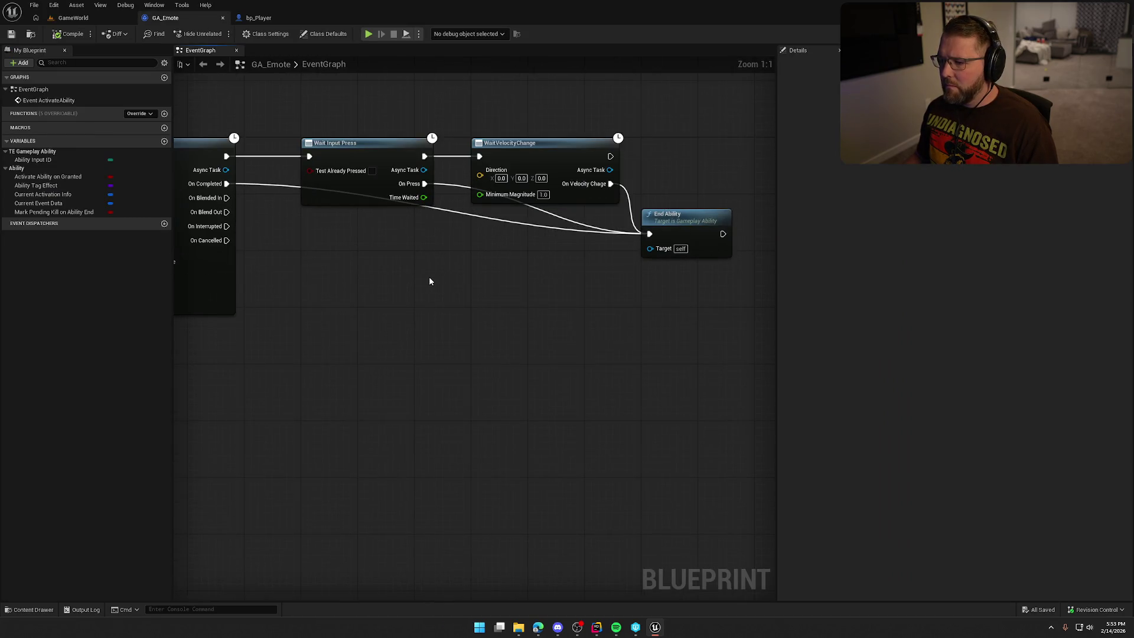
# Move Wait Input Press, WaitVelocityChange and End Ability left as a group, then switch to the browser.
pyautogui.moveTo(367, 316)
pyautogui.mouseDown()
pyautogui.moveTo(455, 309)
pyautogui.moveTo(403, 313)
pyautogui.moveTo(529, 270)
pyautogui.moveTo(428, 279)
pyautogui.mouseUp()
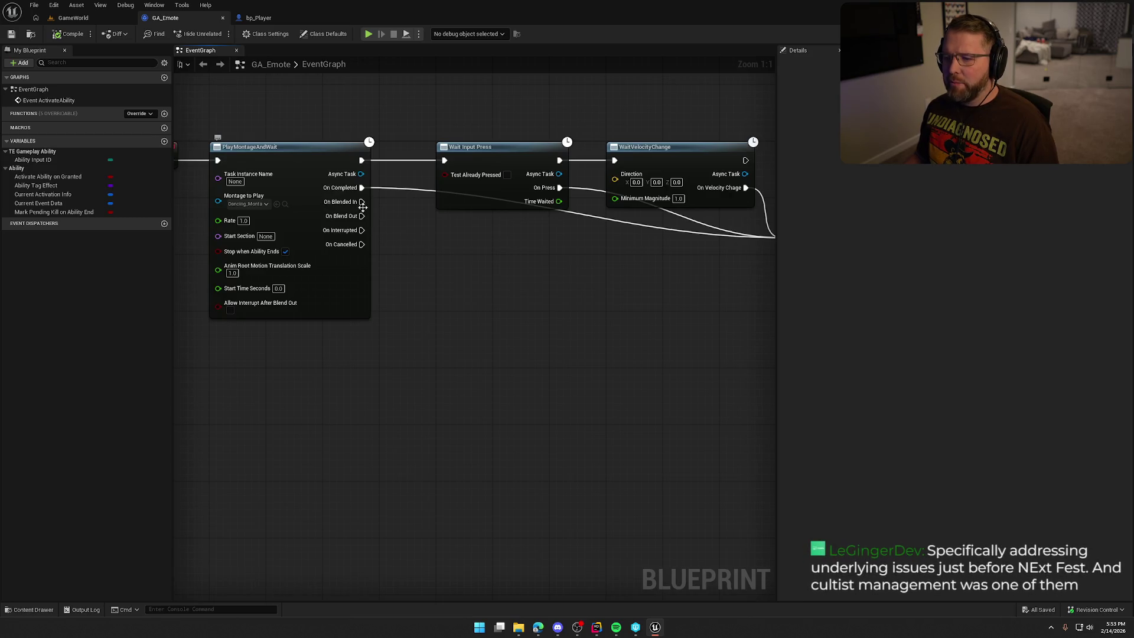
pyautogui.moveTo(302, 272); pyautogui.dragTo(438, 295)
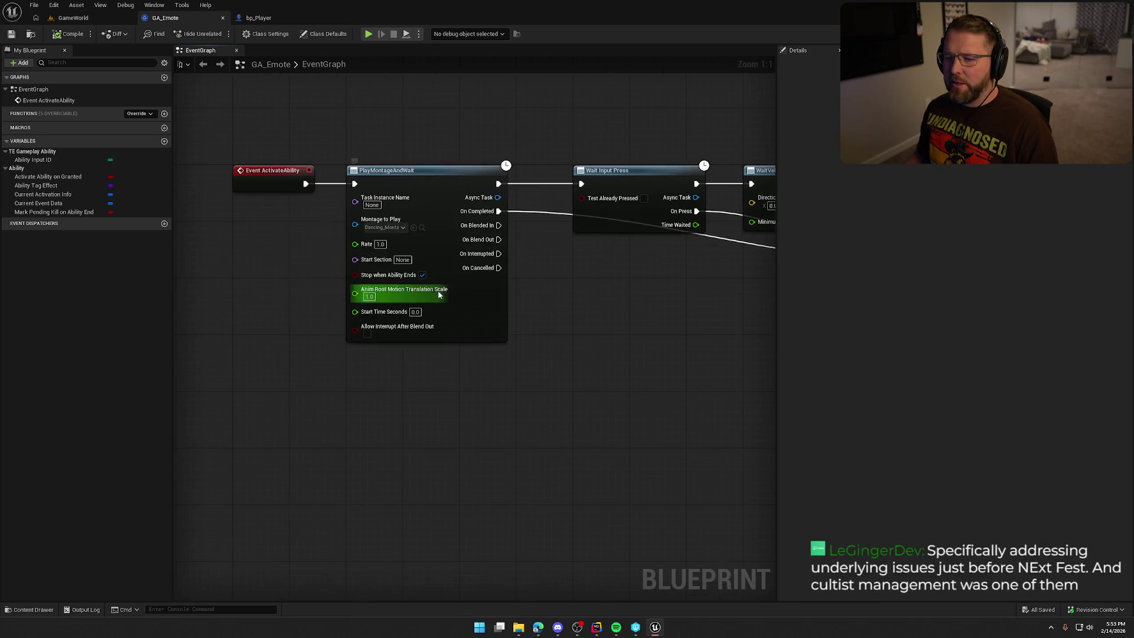
pyautogui.moveTo(355, 225); pyautogui.dragTo(284, 257)
pyautogui.press('Escape')
pyautogui.moveTo(544, 353)
pyautogui.mouseDown()
pyautogui.moveTo(510, 364)
pyautogui.moveTo(544, 326)
pyautogui.moveTo(402, 312)
pyautogui.mouseUp()
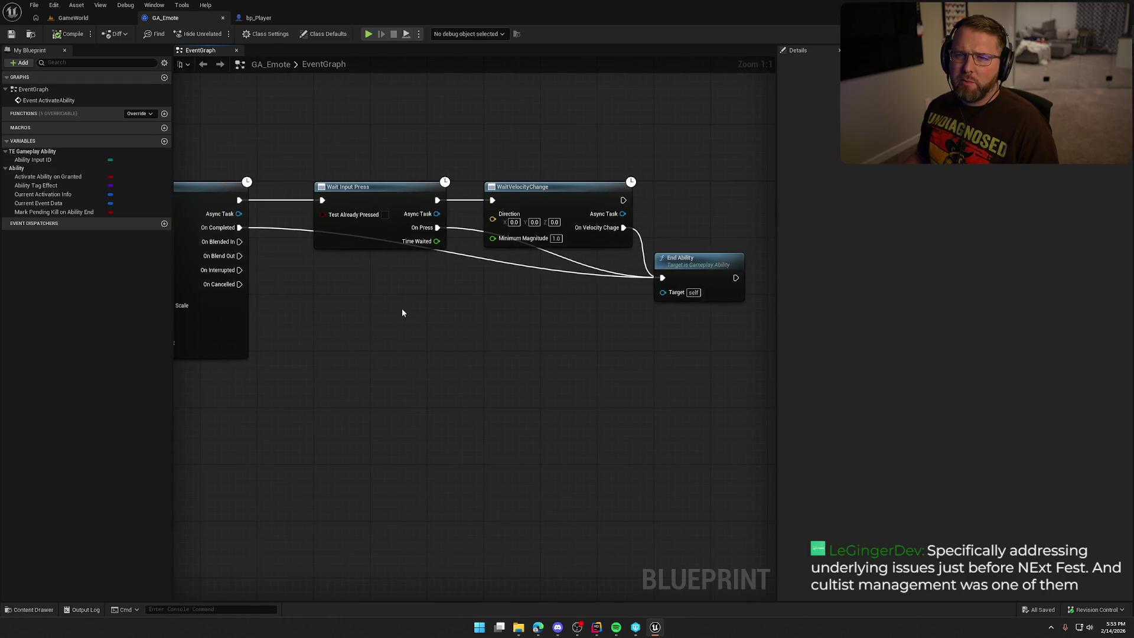
pyautogui.moveTo(484, 302); pyautogui.dragTo(457, 302)
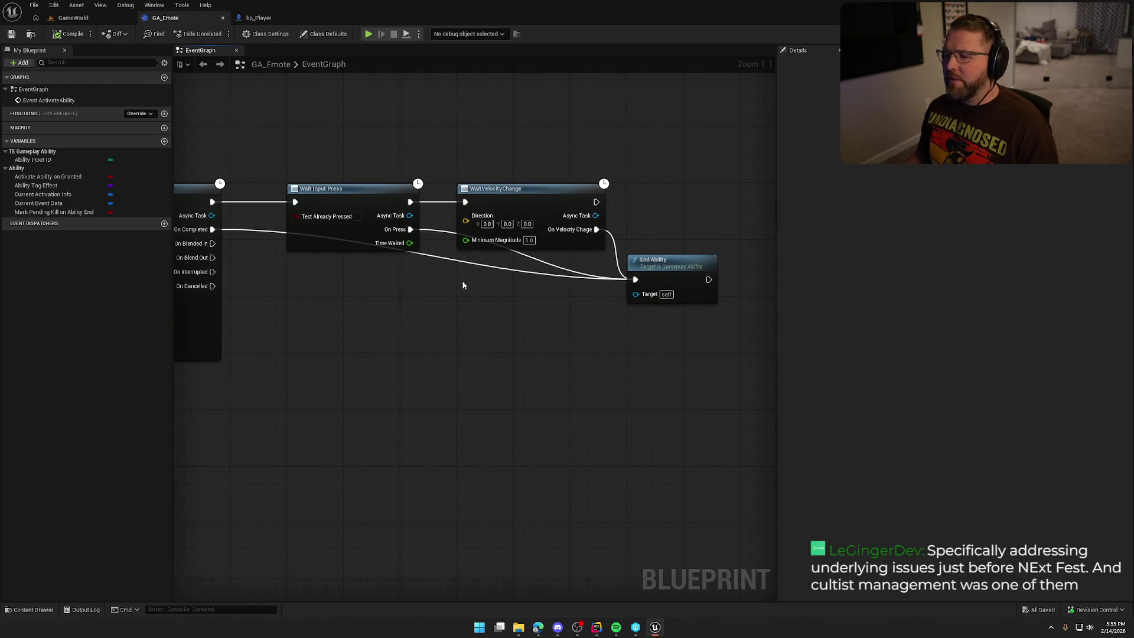
pyautogui.moveTo(349, 146); pyautogui.dragTo(644, 277)
pyautogui.moveTo(352, 200); pyautogui.dragTo(295, 200)
pyautogui.click(299, 257)
pyautogui.moveTo(364, 327)
pyautogui.mouseDown()
pyautogui.moveTo(529, 331)
pyautogui.moveTo(701, 317)
pyautogui.moveTo(368, 327)
pyautogui.moveTo(467, 341)
pyautogui.moveTo(447, 328)
pyautogui.mouseUp()
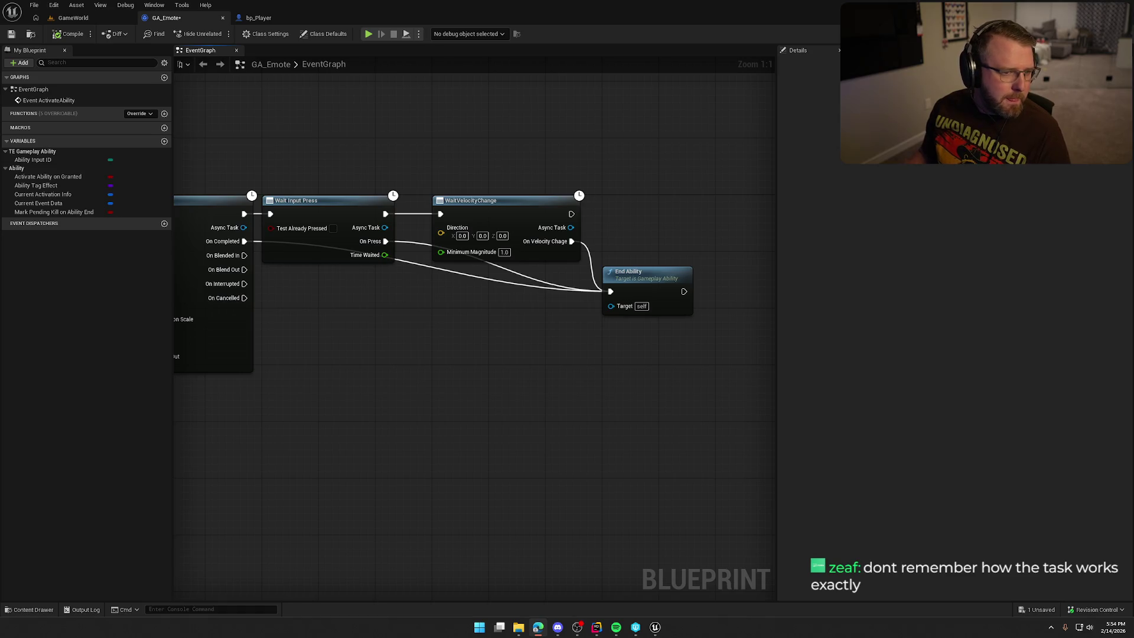
pyautogui.hotkey('alt', 'Tab')
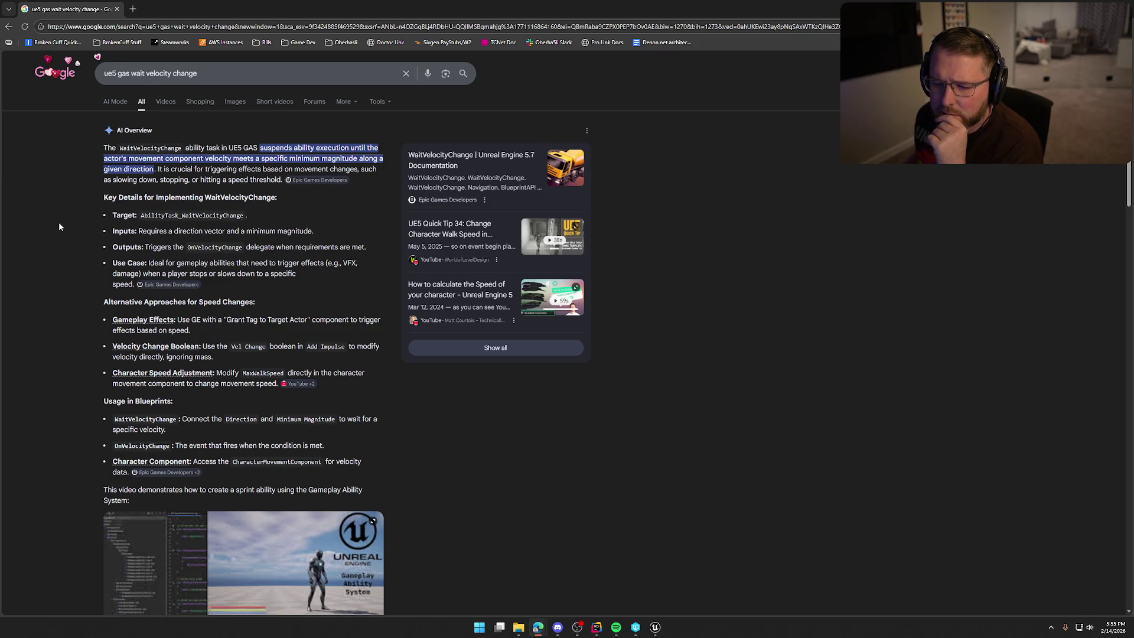
# After reading the Google overview on 'ue5 gas wait velocity change', return to the GA_Emote graph.
pyautogui.hotkey('alt', 'Tab')
pyautogui.scroll(4, 561, 369)
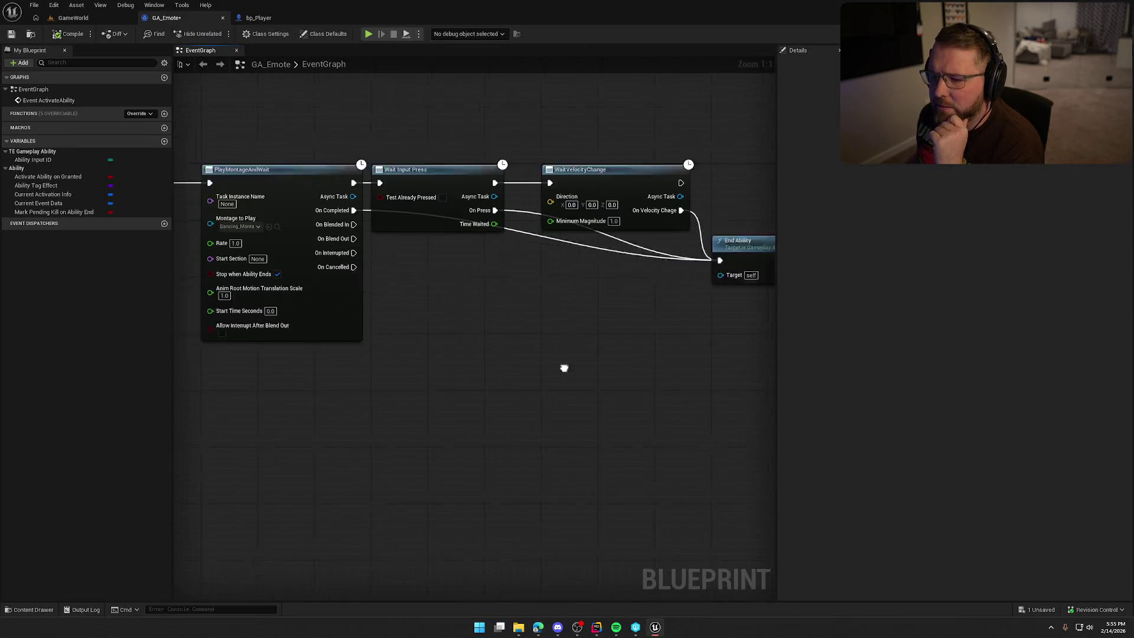
# Add a Get Actor Info node with split output pins, placed below PlayMontageAndWait.
pyautogui.rightClick(476, 286)
pyautogui.write('get actor info')
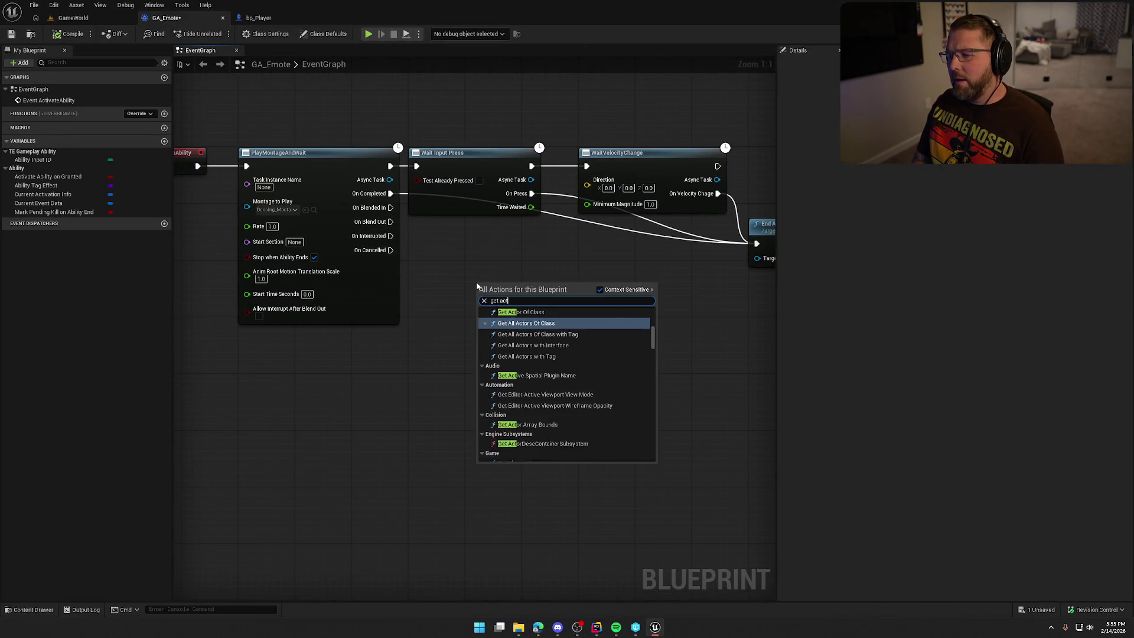
pyautogui.press('Return')
pyautogui.rightClick(567, 307)
pyautogui.moveTo(606, 284); pyautogui.dragTo(494, 271)
pyautogui.rightClick(458, 295)
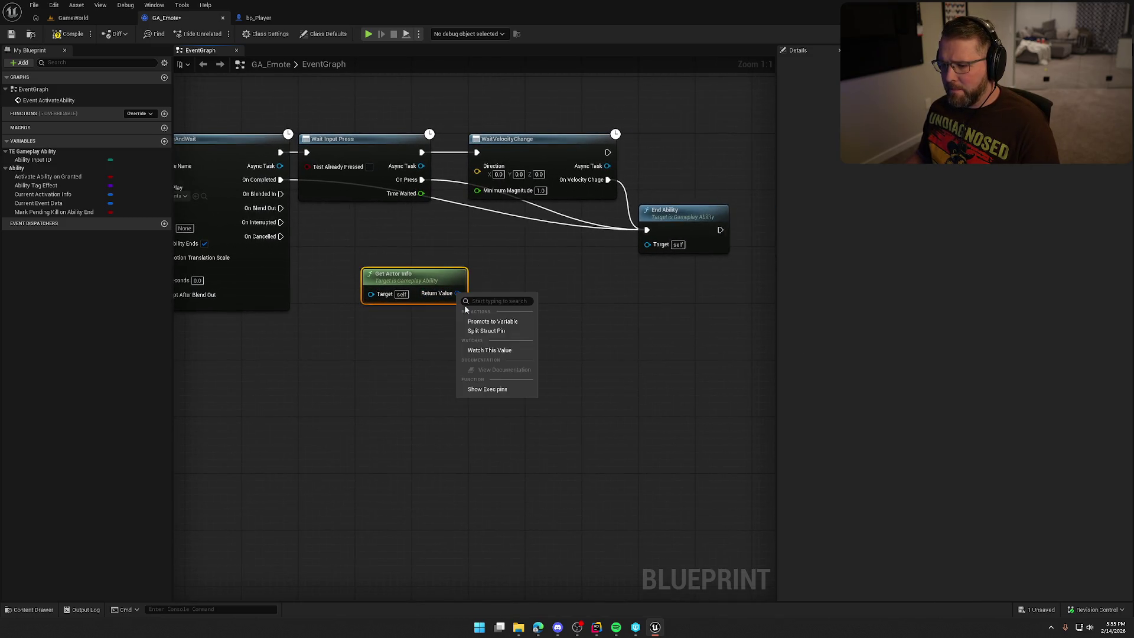
pyautogui.click(490, 332)
pyautogui.moveTo(423, 283)
pyautogui.mouseDown()
pyautogui.moveTo(359, 284)
pyautogui.moveTo(249, 328)
pyautogui.moveTo(253, 343)
pyautogui.moveTo(256, 329)
pyautogui.mouseUp()
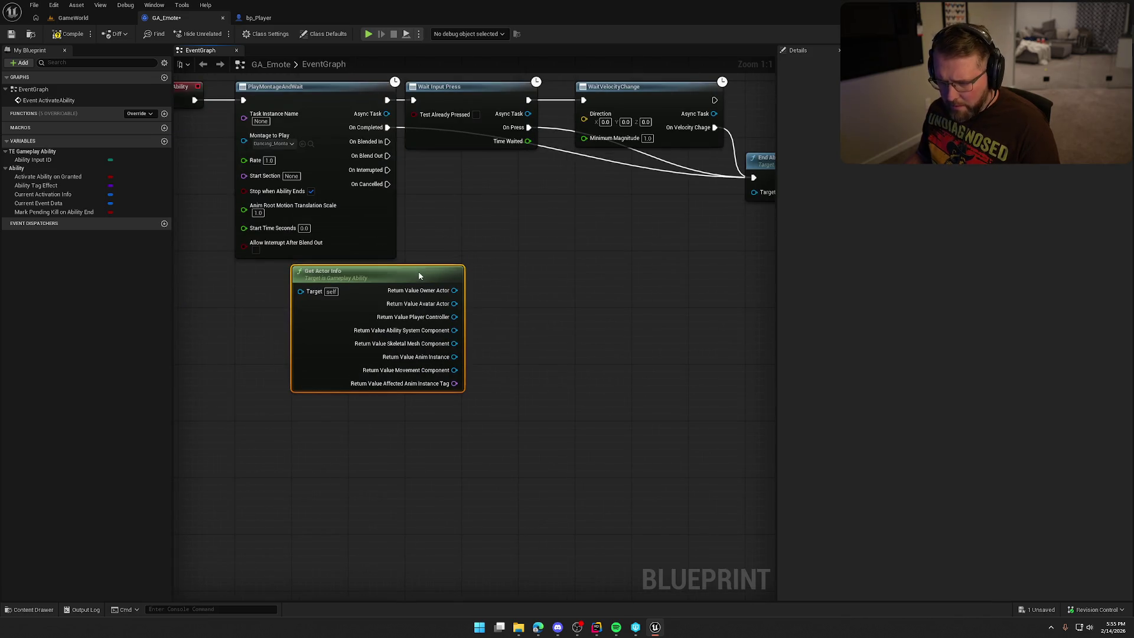
pyautogui.click(421, 276)
# Feed the Avatar Actor's Get Actor Forward Vector into WaitVelocityChange's Direction, then compile and save.
pyautogui.moveTo(430, 294)
pyautogui.mouseDown()
pyautogui.moveTo(404, 302)
pyautogui.moveTo(437, 232)
pyautogui.moveTo(426, 210)
pyautogui.mouseUp()
pyautogui.write('get forw')
pyautogui.press('Return')
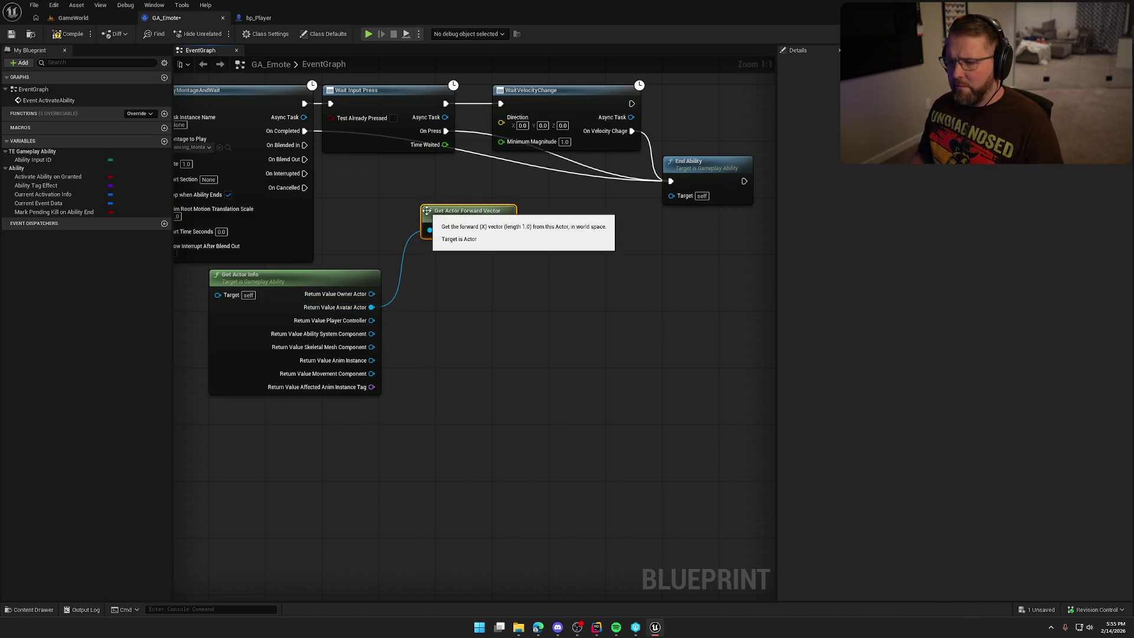
pyautogui.moveTo(506, 230); pyautogui.dragTo(501, 124)
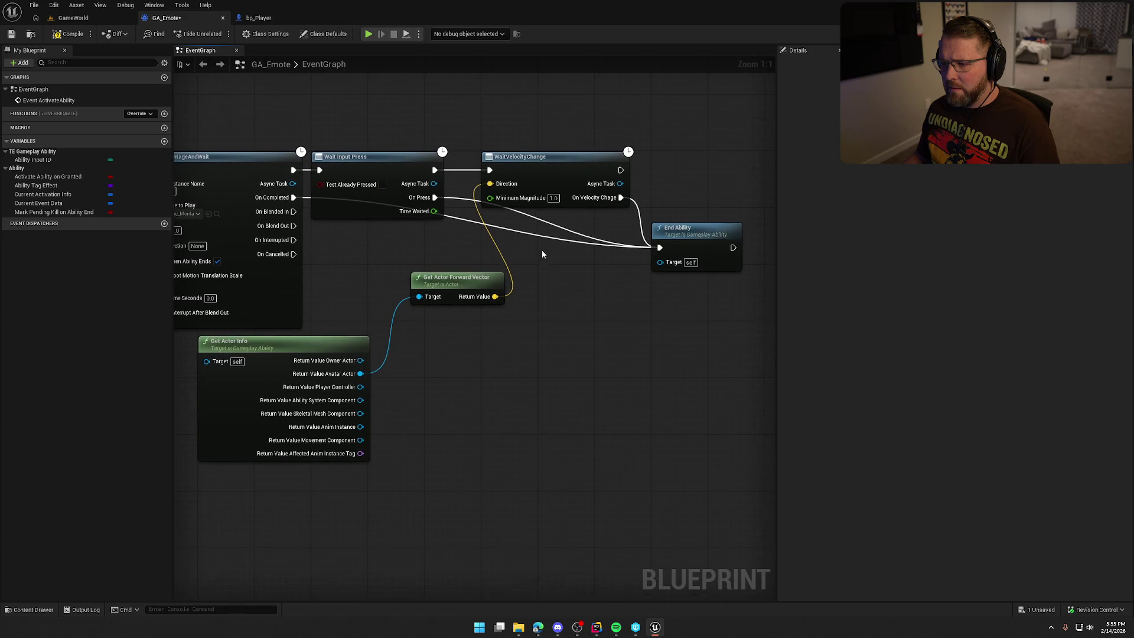
pyautogui.click(66, 34)
pyautogui.click(73, 18)
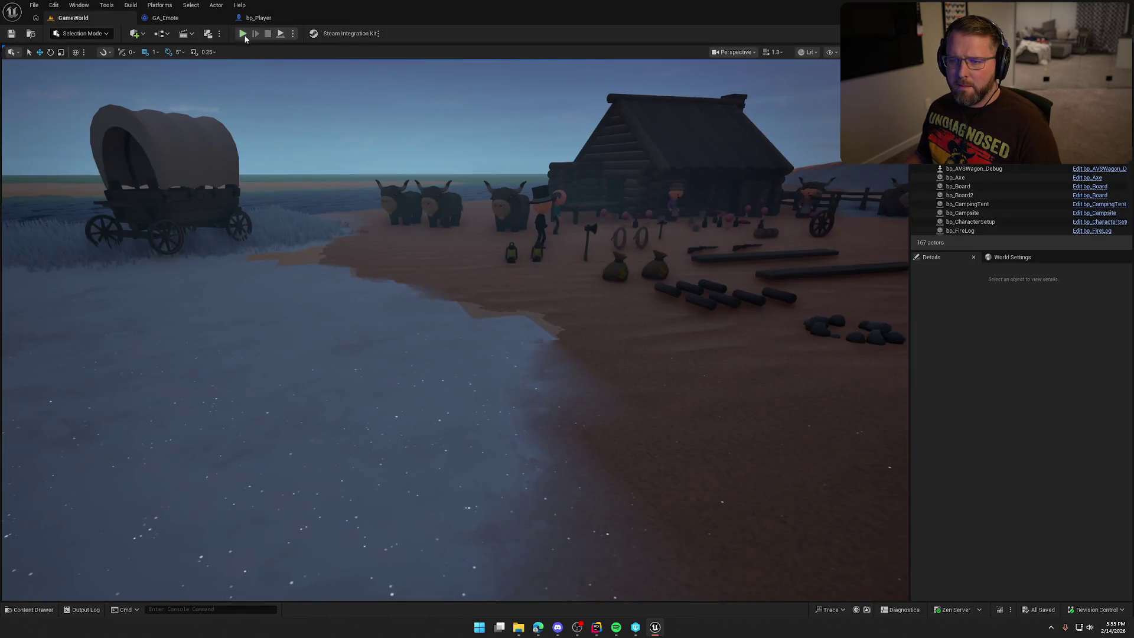
# Play-test by walking the character with W and A through the water, then return to GA_Emote.
pyautogui.click(245, 33)
pyautogui.press('w')
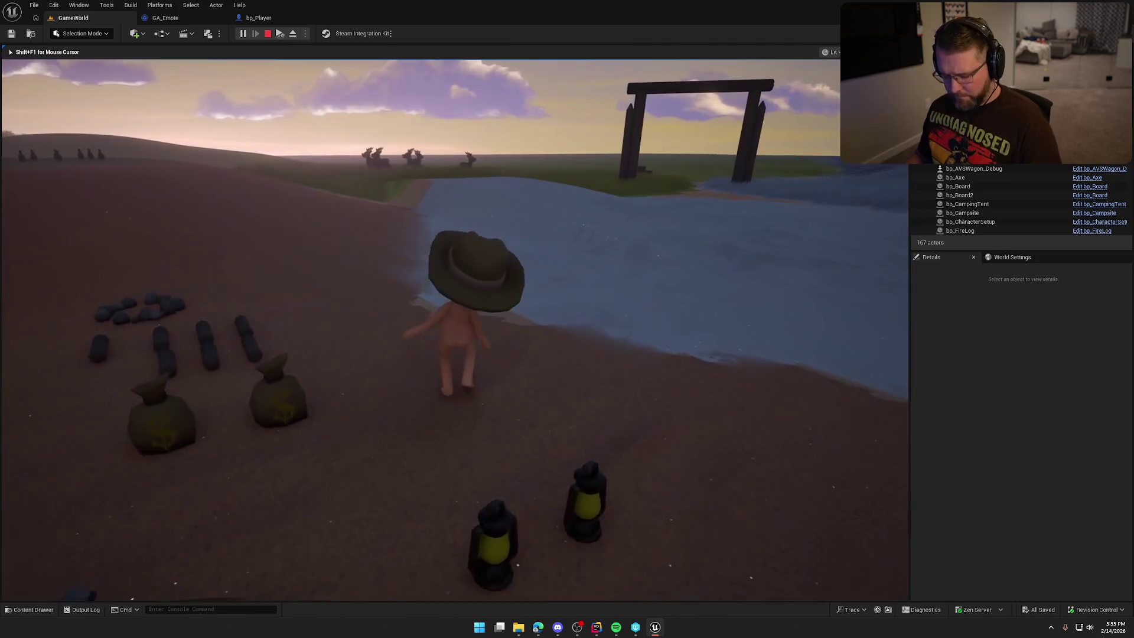
pyautogui.press('a')
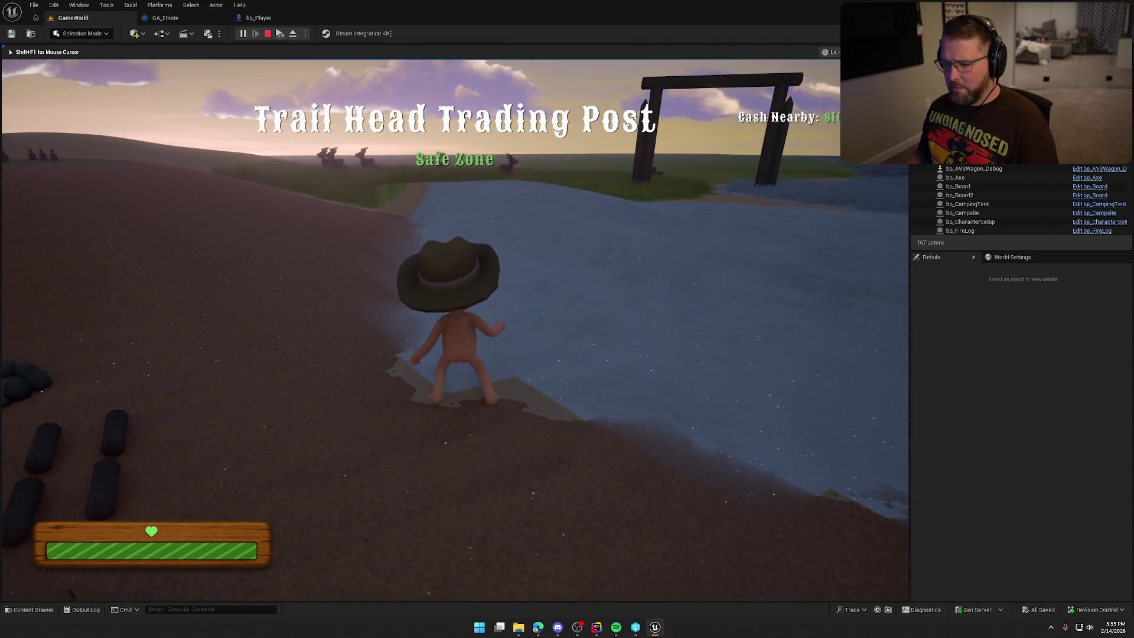
pyautogui.press('w')
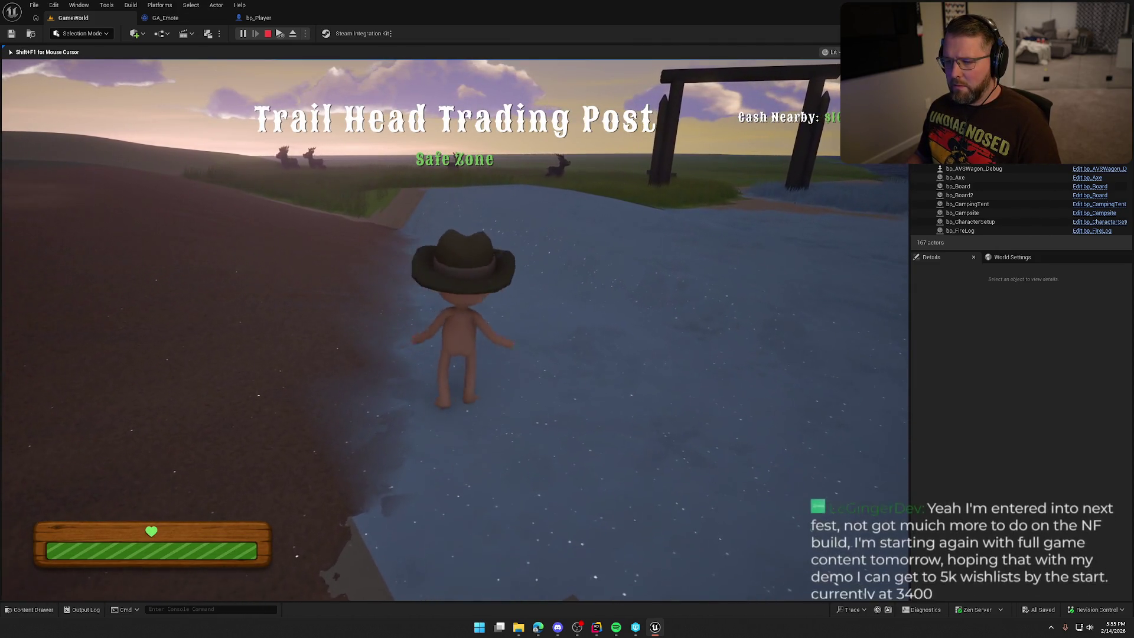
pyautogui.press('a')
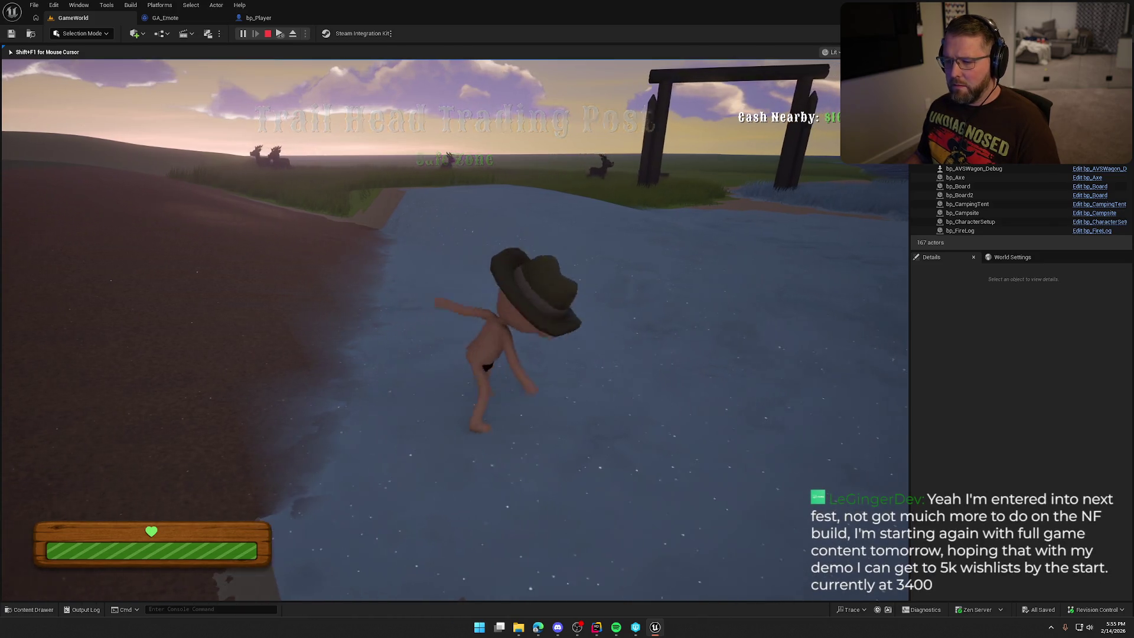
pyautogui.press('w')
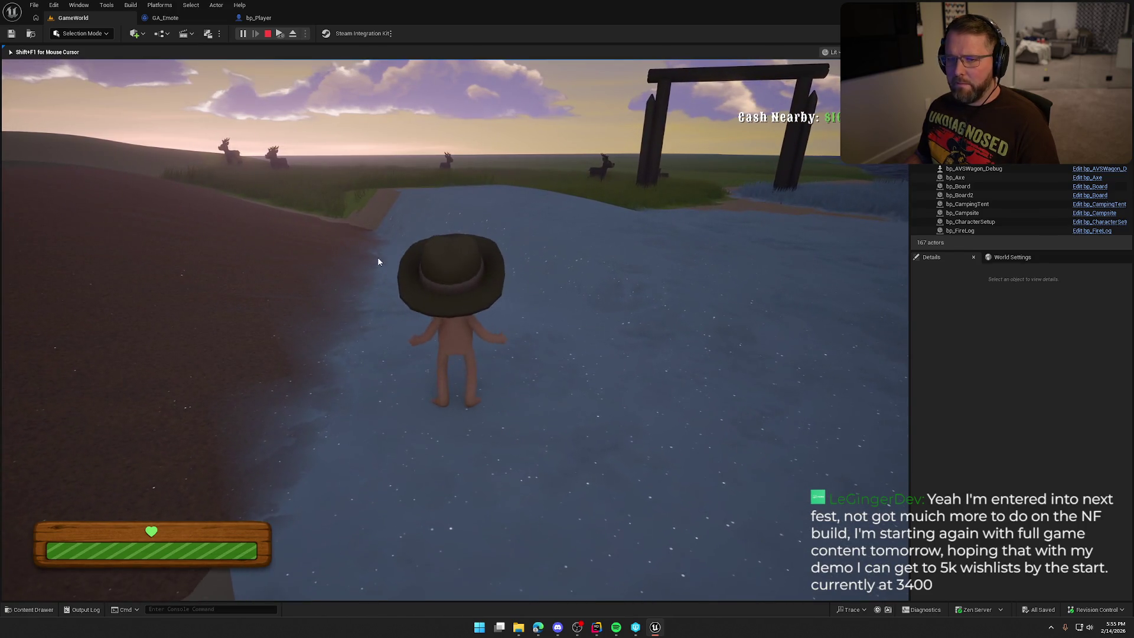
pyautogui.press('Escape')
pyautogui.click(165, 17)
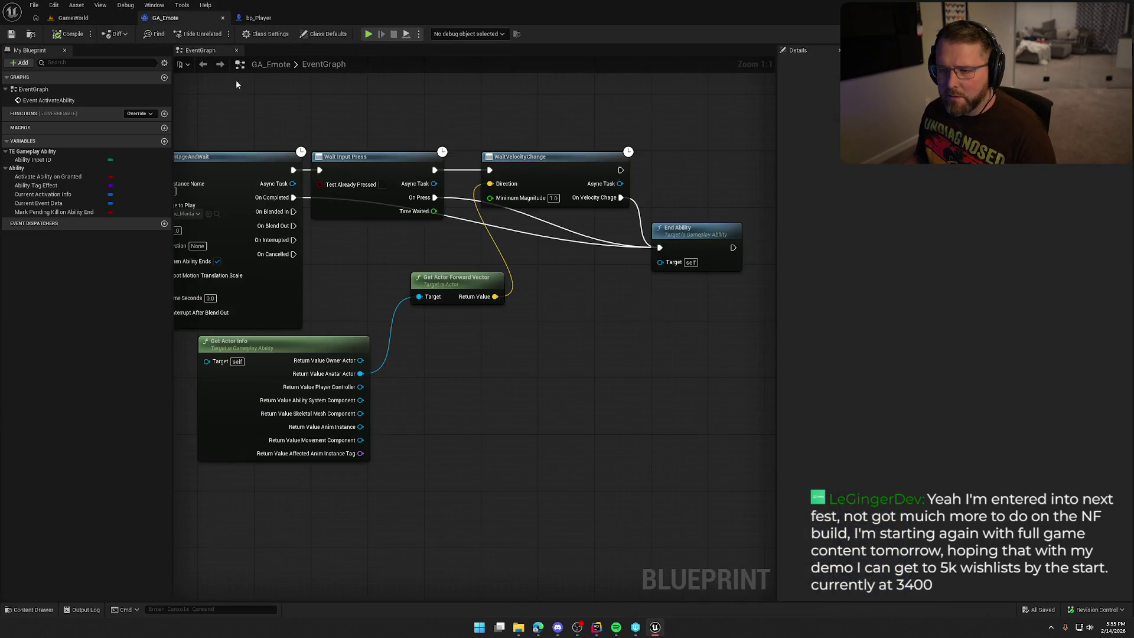
# Try a 'get mesh' action from the Avatar Actor pin, then cancel it.
pyautogui.moveTo(371, 305); pyautogui.dragTo(440, 284)
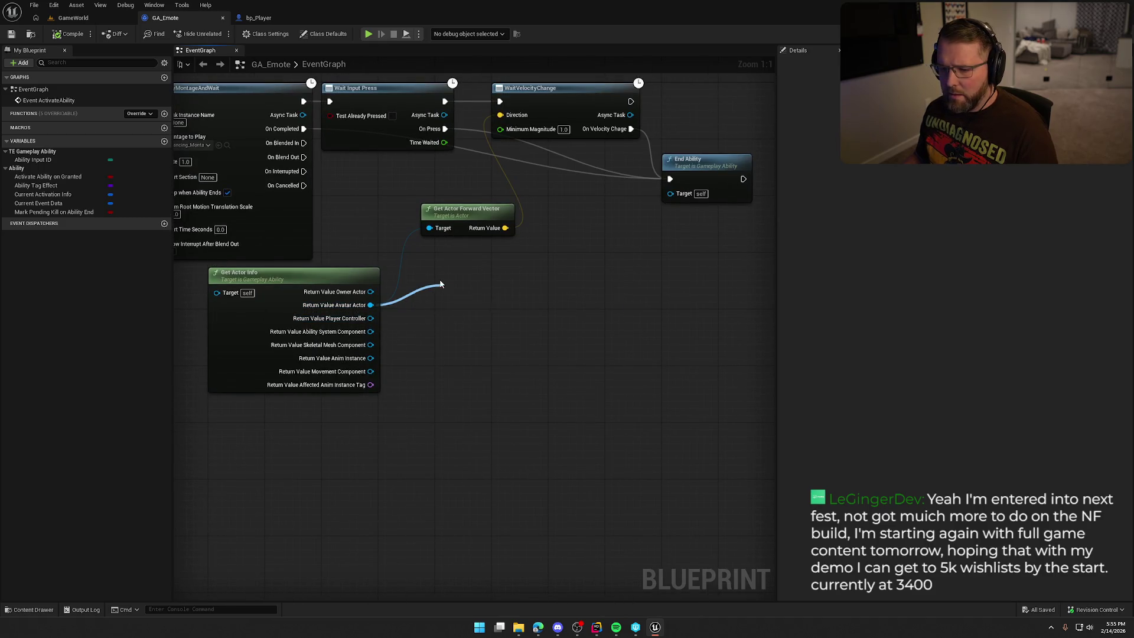
pyautogui.write('get mesh')
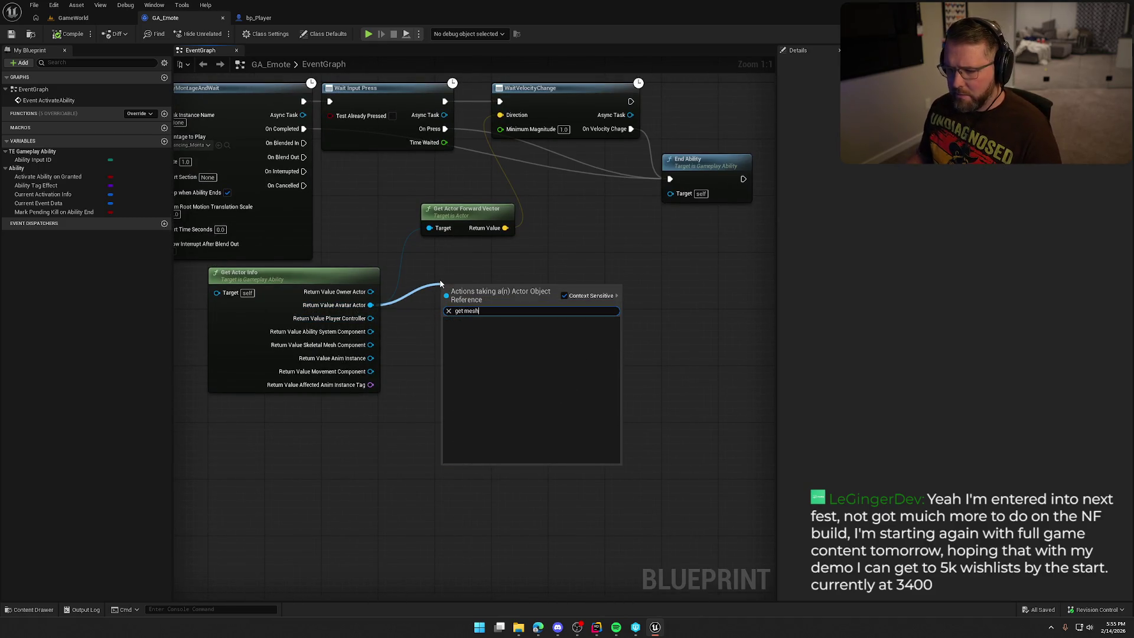
pyautogui.press('Escape')
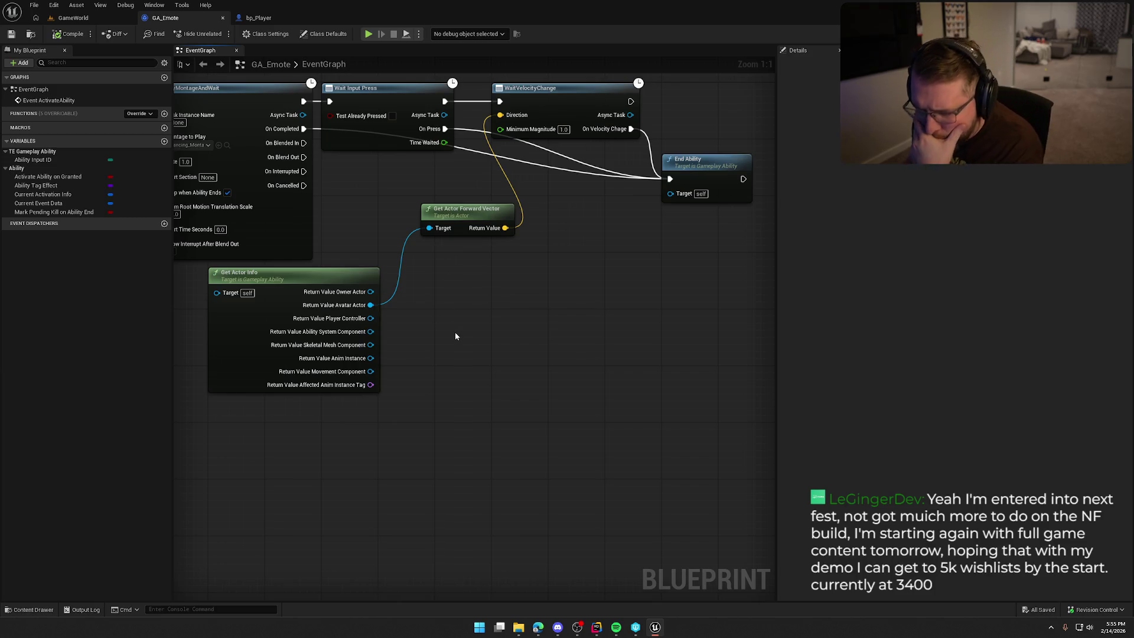
pyautogui.moveTo(455, 332); pyautogui.dragTo(477, 335)
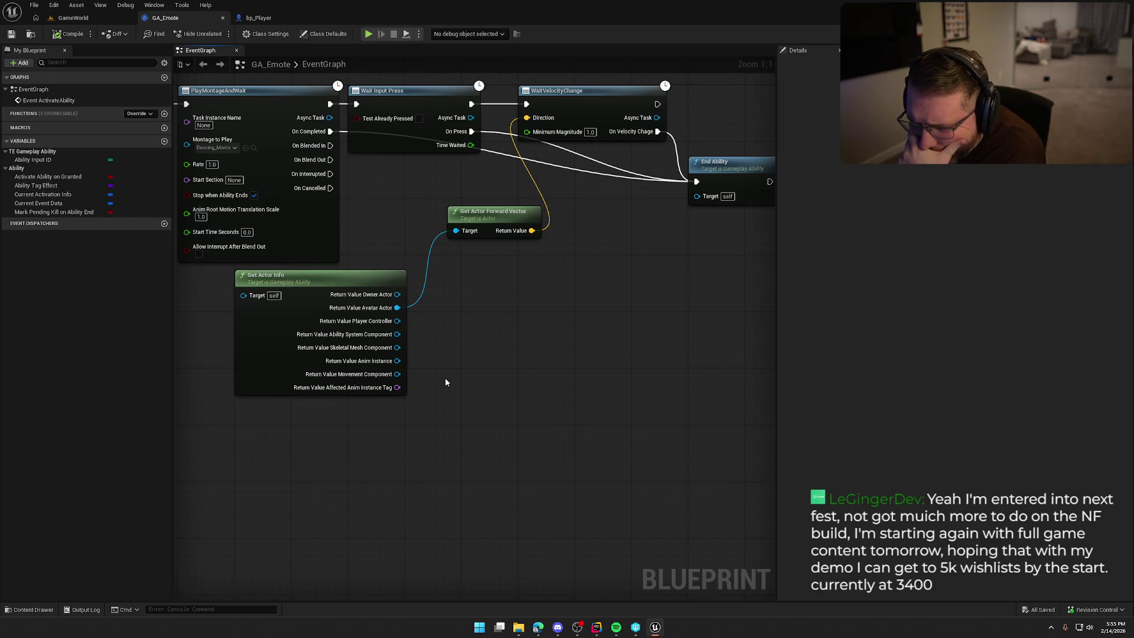
# Wire the Skeletal Mesh Component's Get Forward Vector into WaitVelocityChange's Direction, then return to GameWorld.
pyautogui.moveTo(397, 347); pyautogui.dragTo(461, 295)
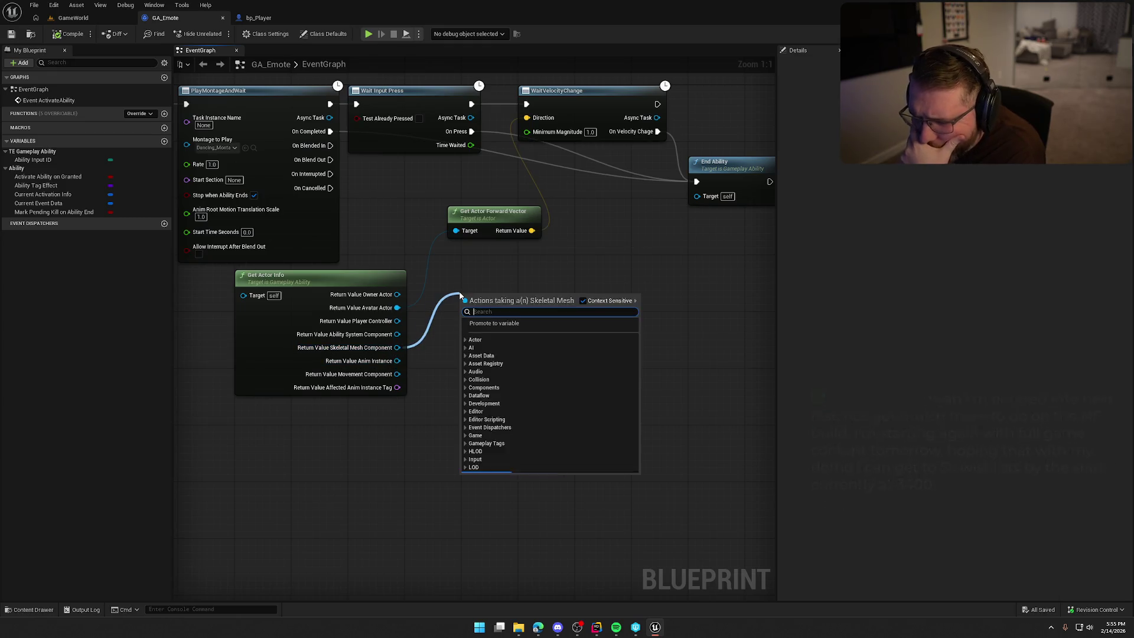
pyautogui.write('get fore')
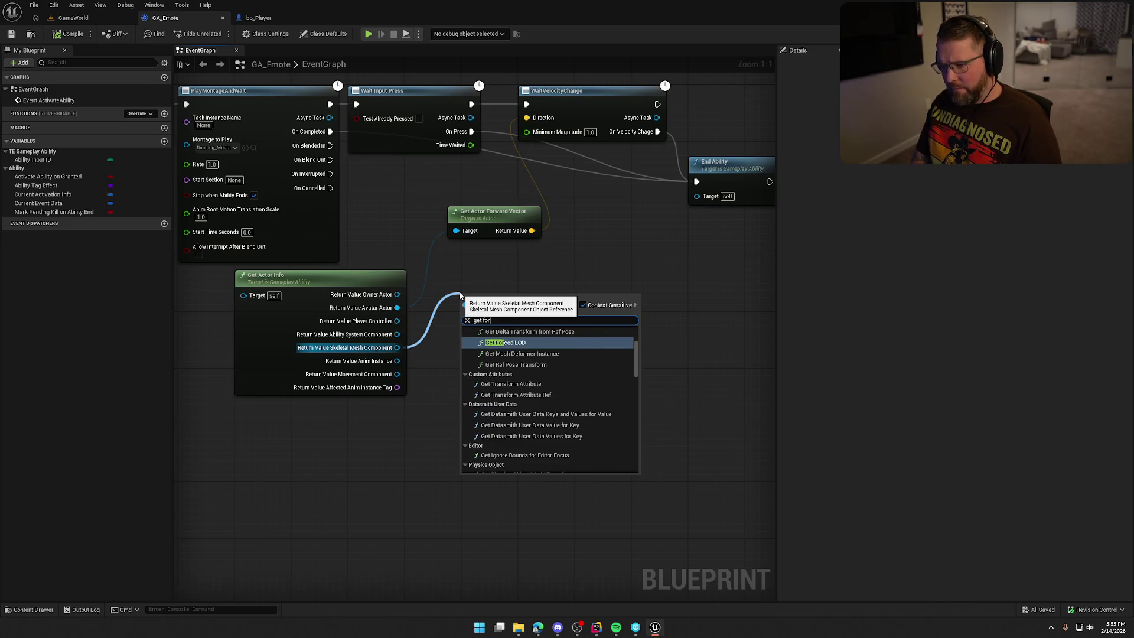
pyautogui.press('BackSpace')
pyautogui.write('war')
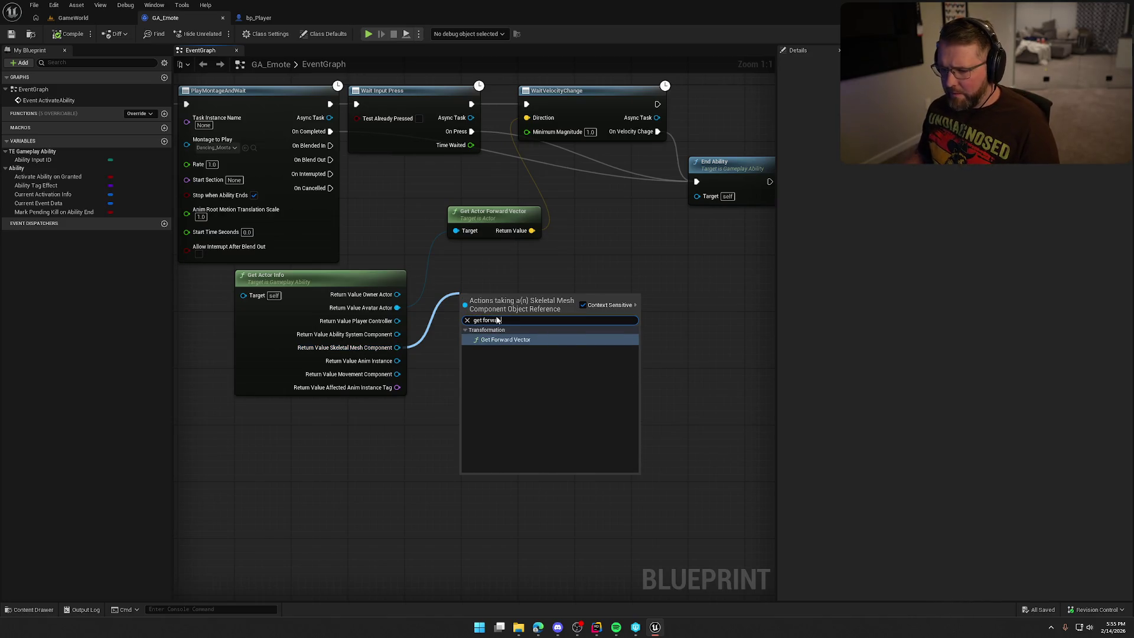
pyautogui.click(514, 339)
pyautogui.moveTo(538, 316)
pyautogui.mouseDown()
pyautogui.moveTo(507, 127)
pyautogui.moveTo(530, 131)
pyautogui.moveTo(526, 117)
pyautogui.mouseUp()
pyautogui.click(552, 192)
pyautogui.click(73, 18)
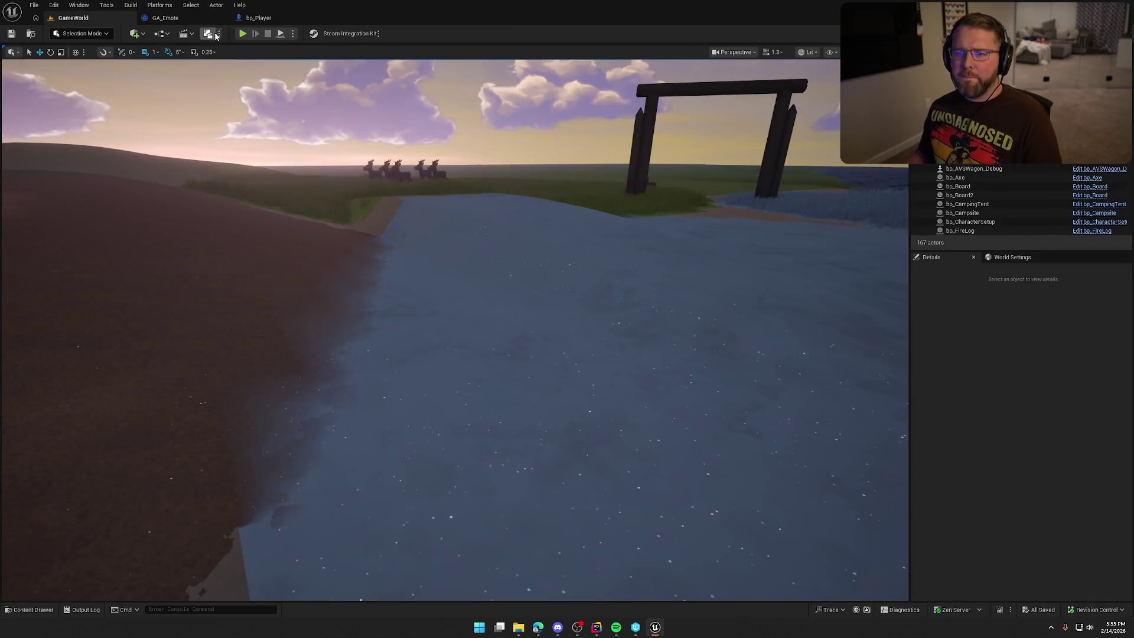
# Walk the character left along the shore and into the river, then stop and return to GA_Emote.
pyautogui.click(290, 124)
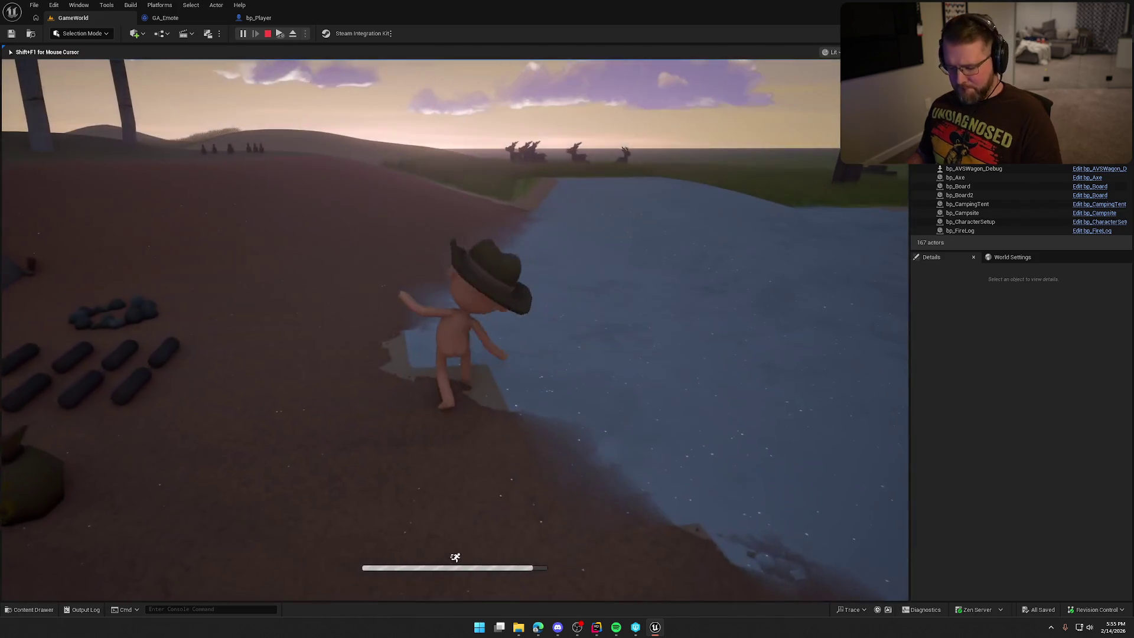
pyautogui.press('s')
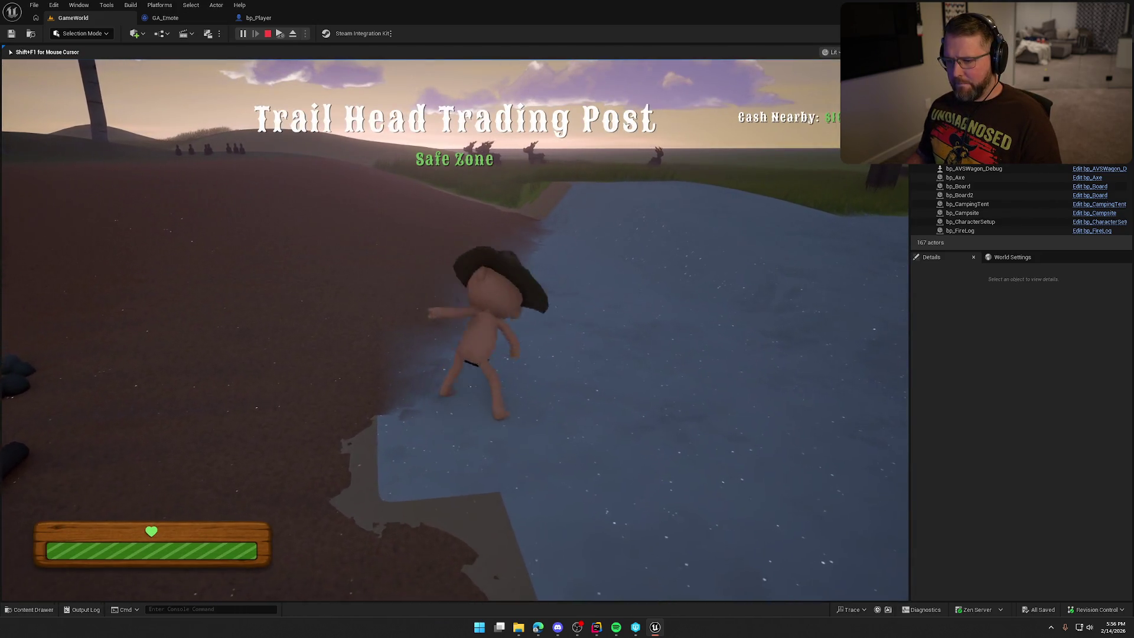
pyautogui.press('a')
pyautogui.press('w')
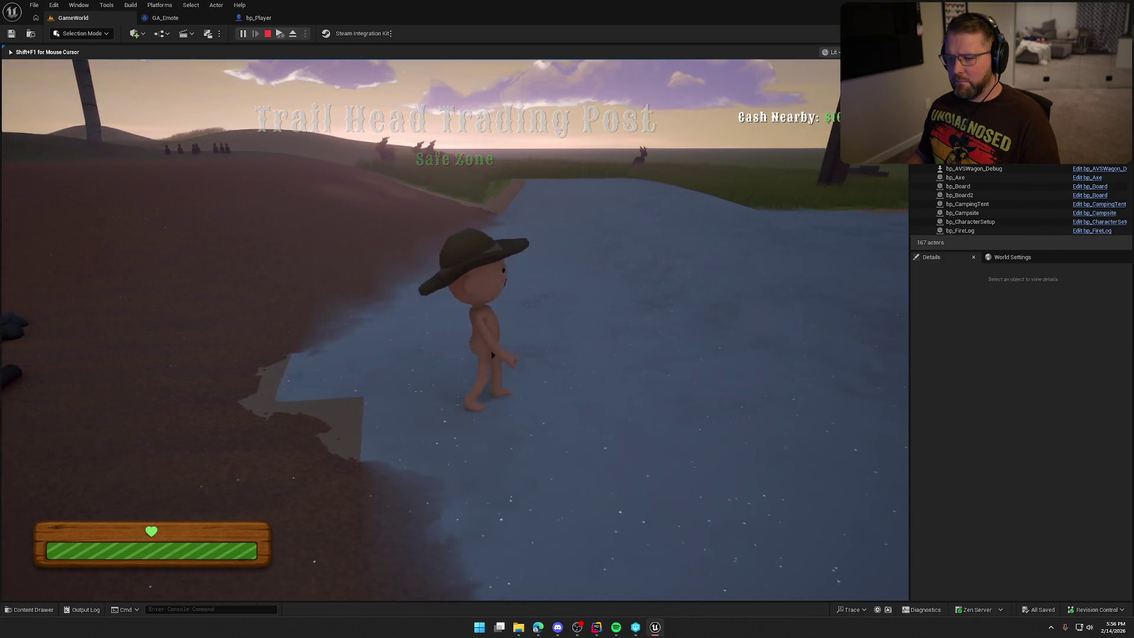
pyautogui.press('w')
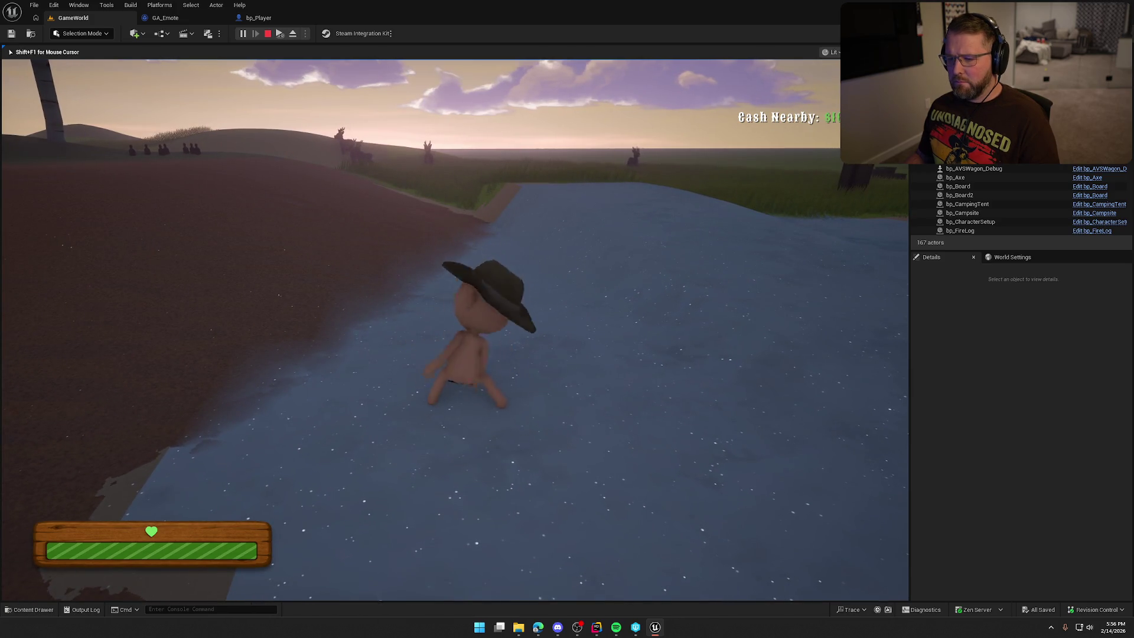
pyautogui.press('a')
pyautogui.press('a')
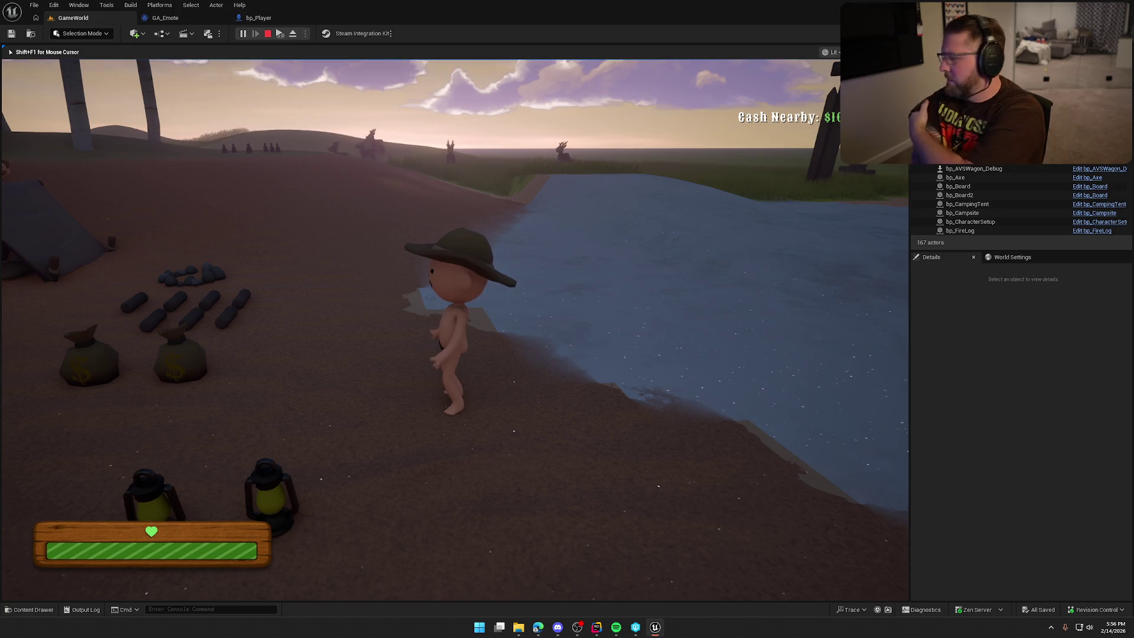
pyautogui.press('Escape')
pyautogui.click(190, 19)
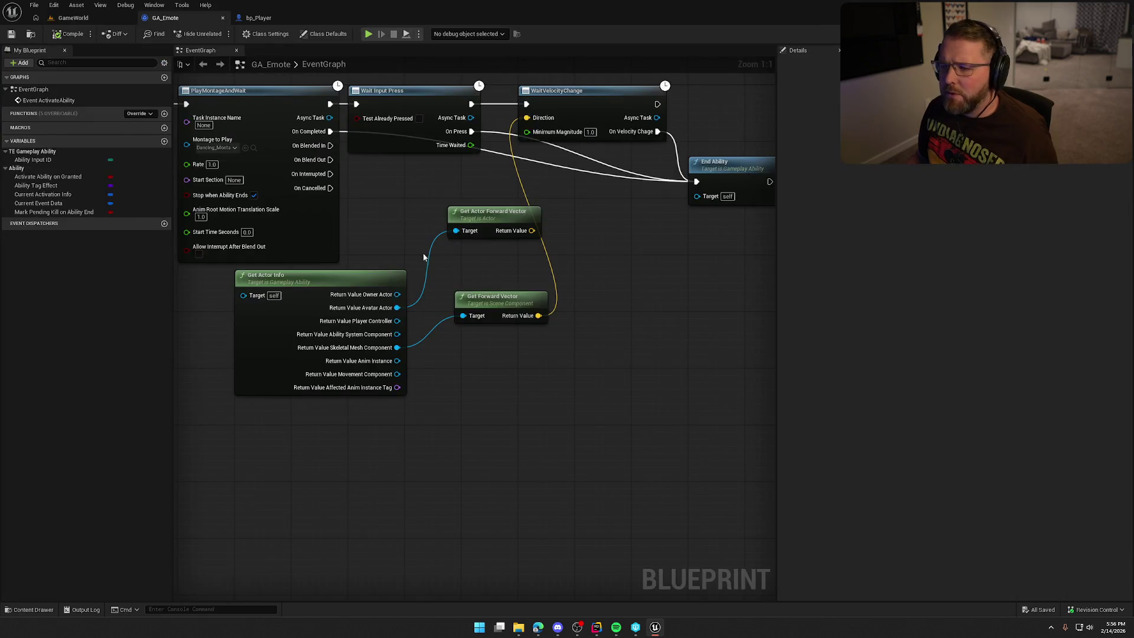
# Add a pure Cast To bp_Player from Avatar Actor and delete the two old forward-vector nodes.
pyautogui.moveTo(546, 352); pyautogui.dragTo(579, 353)
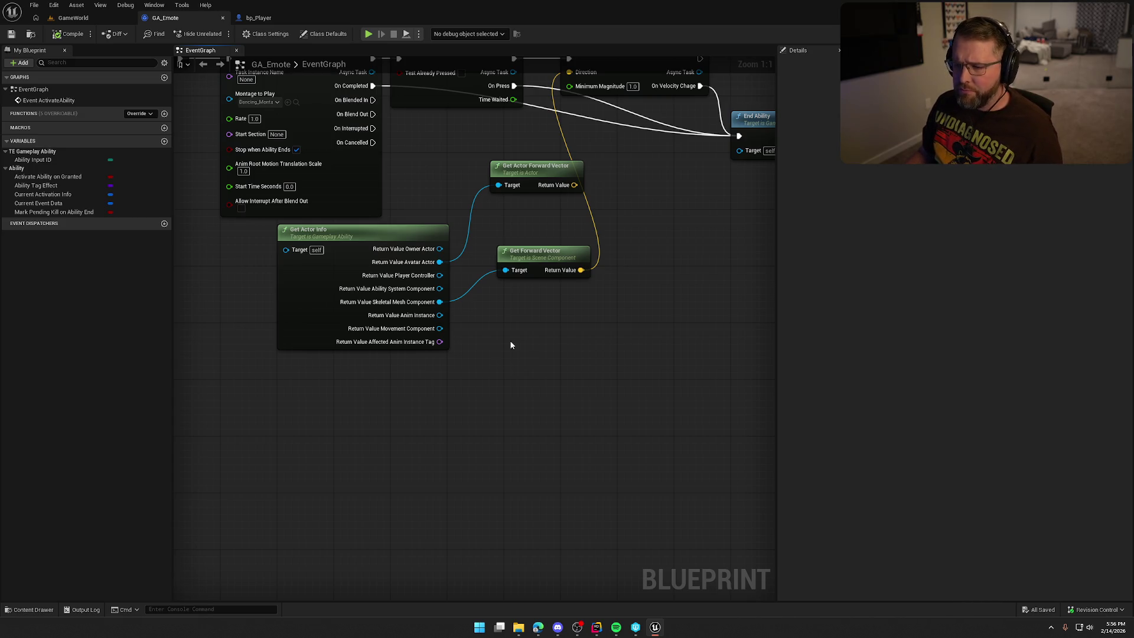
pyautogui.moveTo(511, 345); pyautogui.dragTo(468, 425)
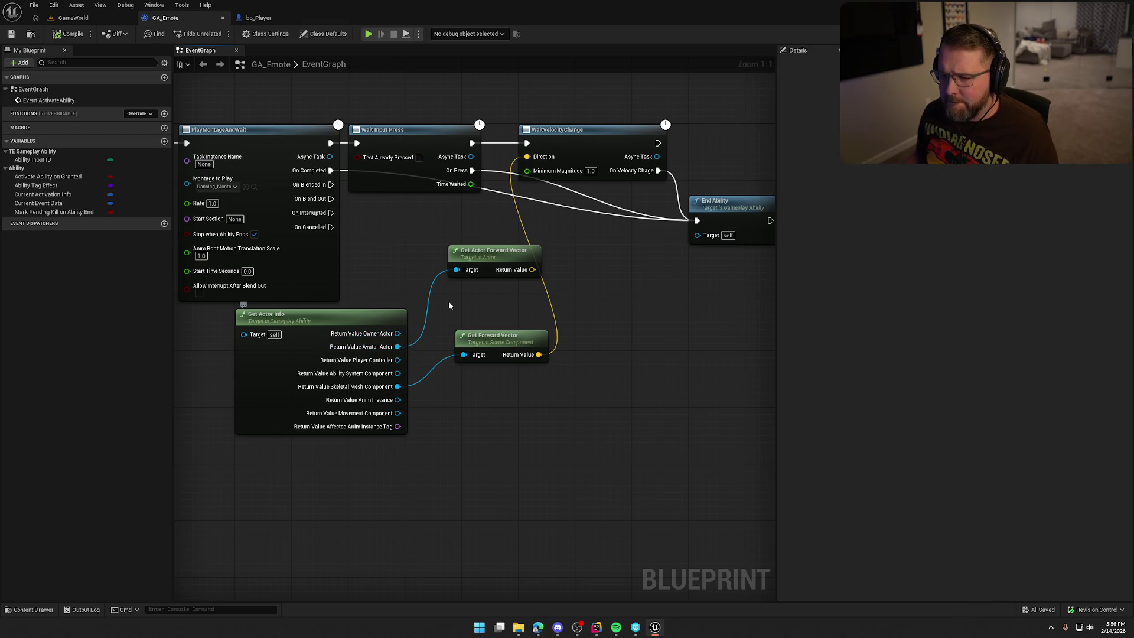
pyautogui.moveTo(397, 347); pyautogui.dragTo(439, 264)
pyautogui.write('st to pb')
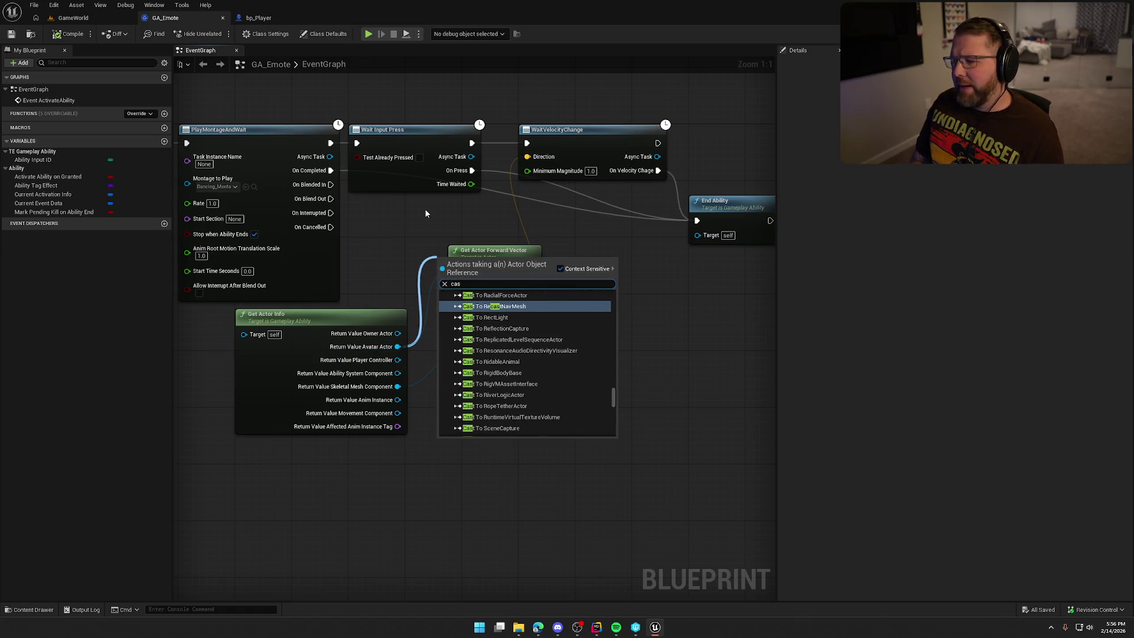
pyautogui.press('BackSpace')
pyautogui.press('BackSpace')
pyautogui.write('bp')
pyautogui.press('Return')
pyautogui.moveTo(510, 250); pyautogui.dragTo(530, 391)
pyautogui.press('Delete')
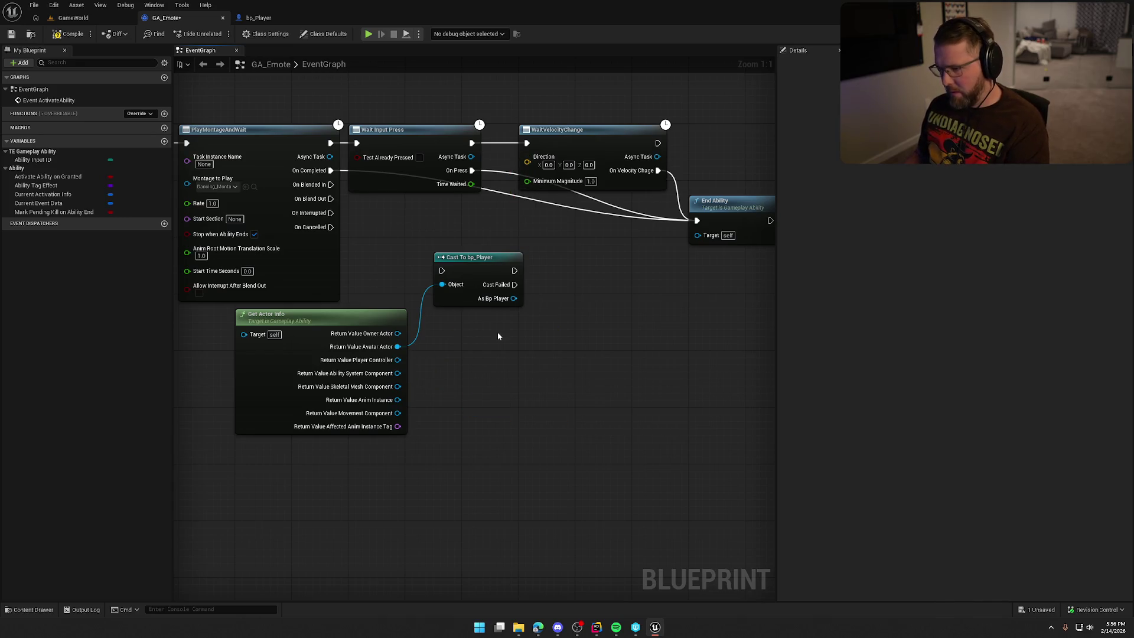
pyautogui.rightClick(478, 264)
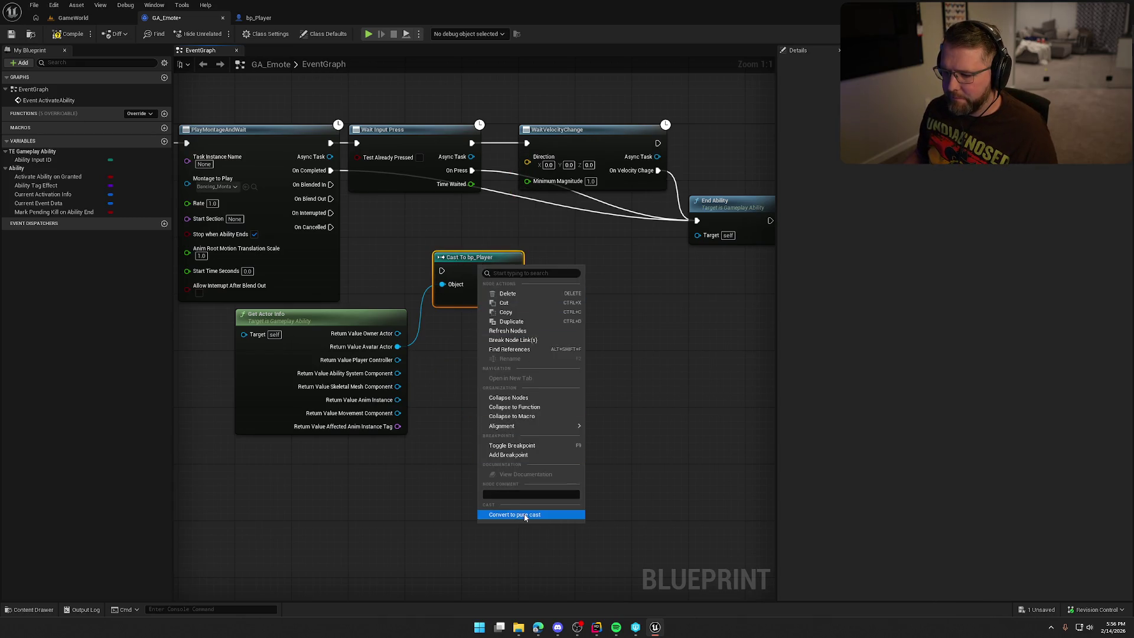
pyautogui.click(514, 514)
# Feed the bp_Player Mesh's Get Forward Vector into WaitVelocityChange's Direction input.
pyautogui.moveTo(473, 260)
pyautogui.mouseDown()
pyautogui.moveTo(401, 260)
pyautogui.moveTo(483, 270)
pyautogui.mouseUp()
pyautogui.write('get mesh')
pyautogui.moveTo(662, 336); pyautogui.dragTo(665, 427)
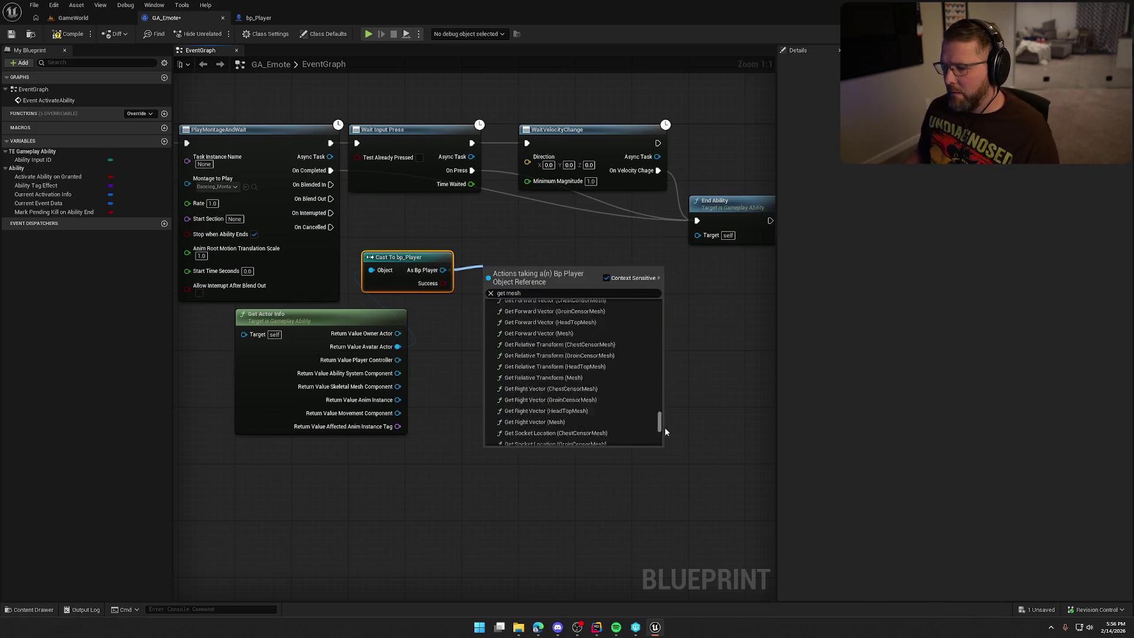
pyautogui.click(531, 398)
pyautogui.moveTo(557, 280); pyautogui.dragTo(579, 276)
pyautogui.write('get forward')
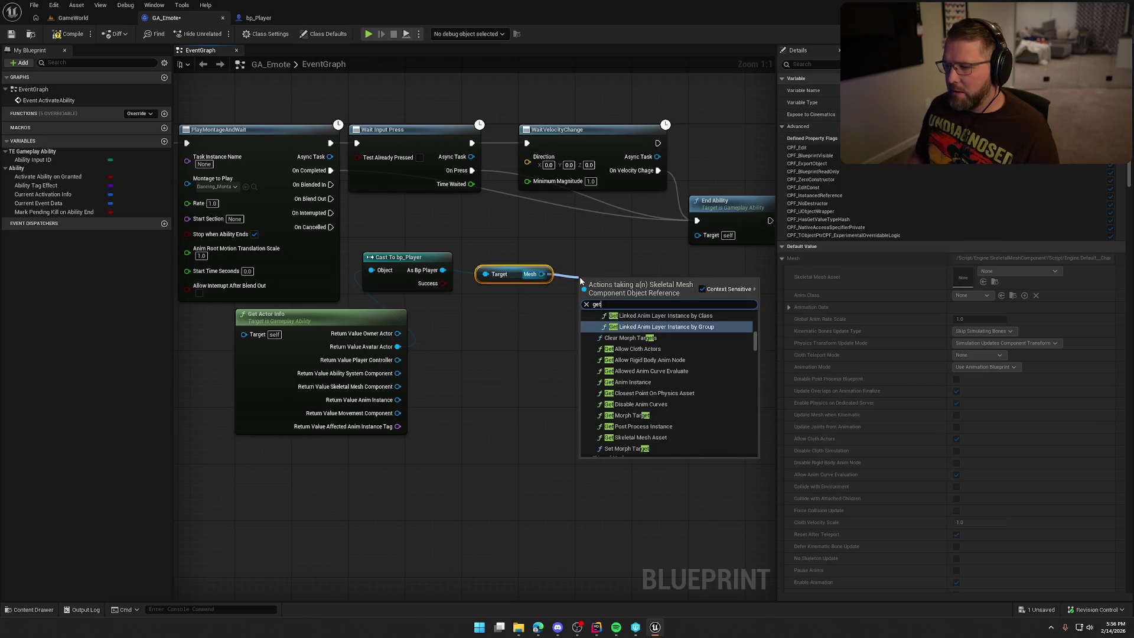
pyautogui.press('Return')
pyautogui.moveTo(659, 298)
pyautogui.mouseDown()
pyautogui.moveTo(539, 201)
pyautogui.moveTo(528, 157)
pyautogui.mouseUp()
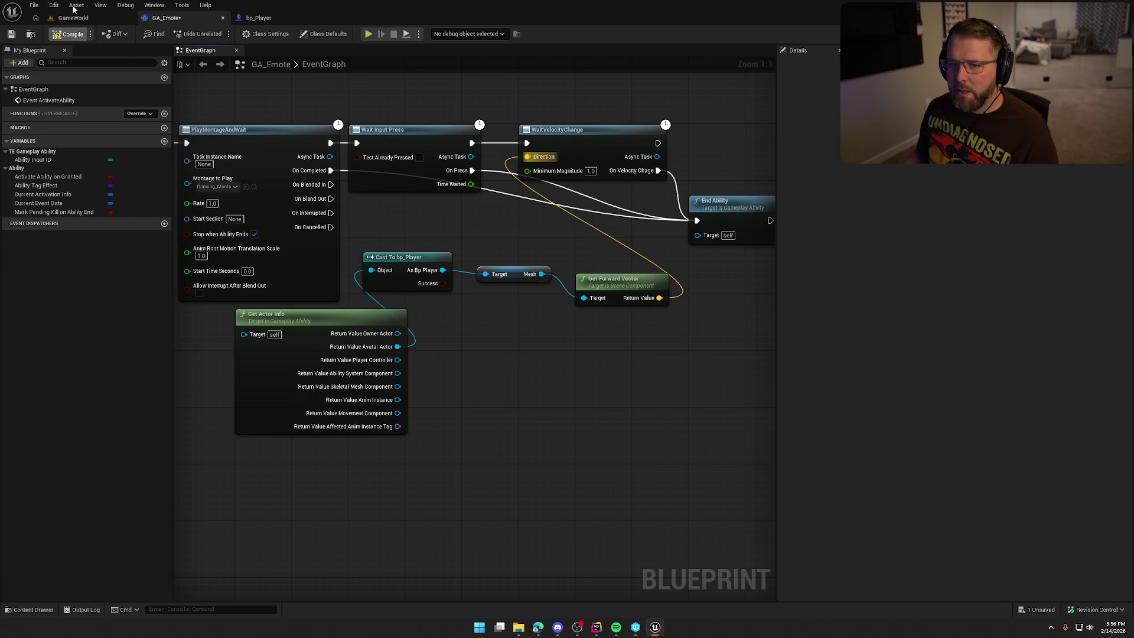
pyautogui.click(73, 18)
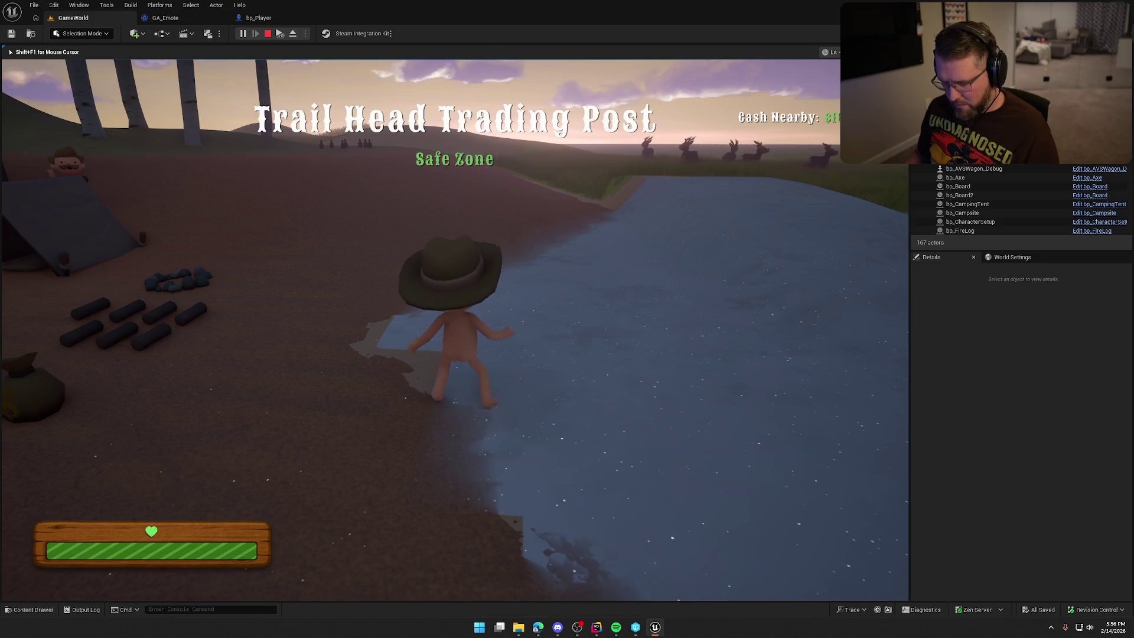
# Walk the character across the river to the campsite and back, then stop with F8.
pyautogui.press('w')
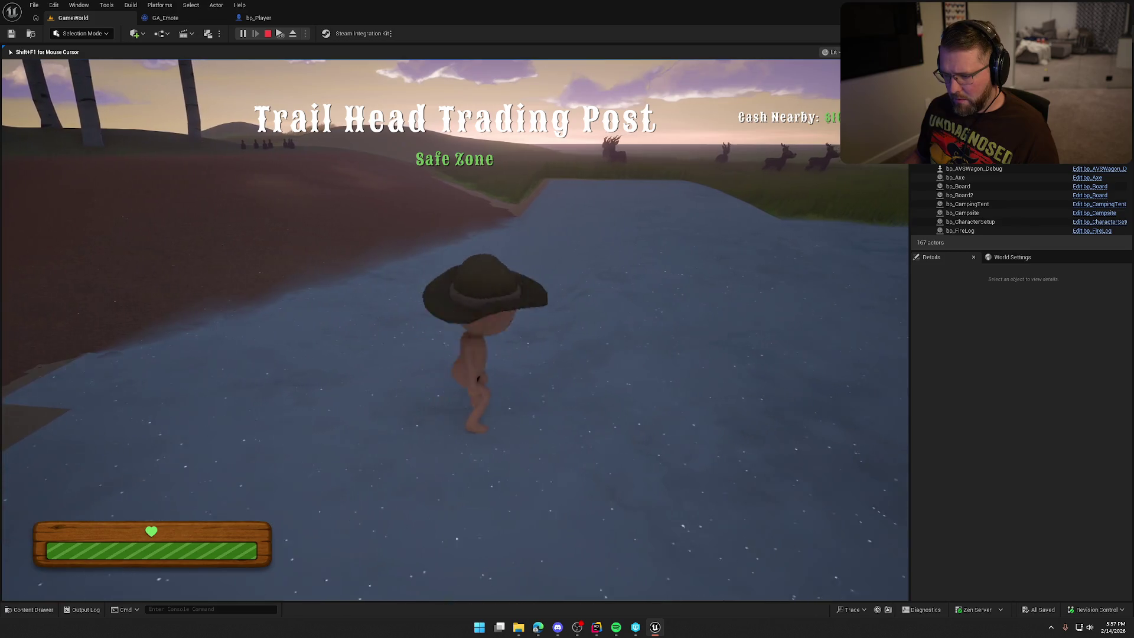
pyautogui.press('a')
pyautogui.press('w')
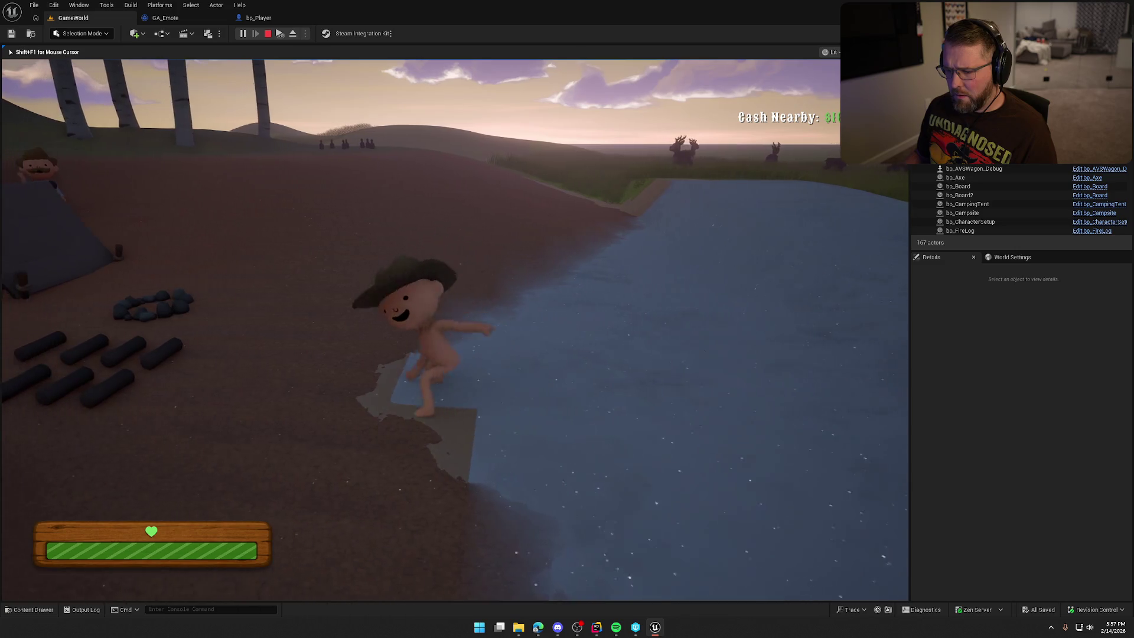
pyautogui.press('s')
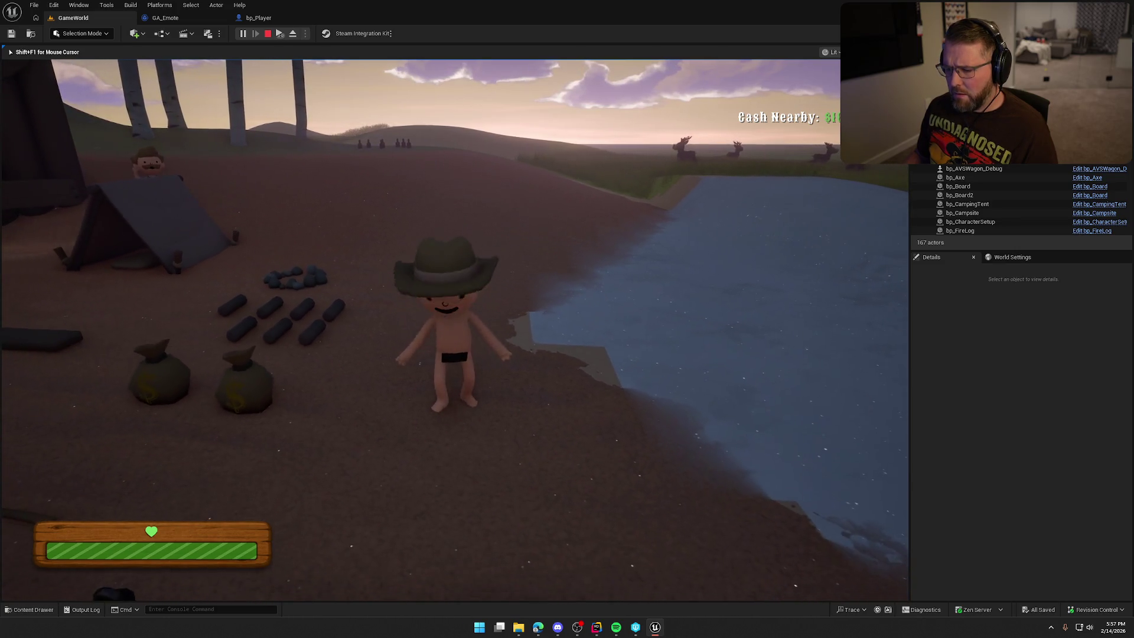
pyautogui.press('w')
pyautogui.press('w')
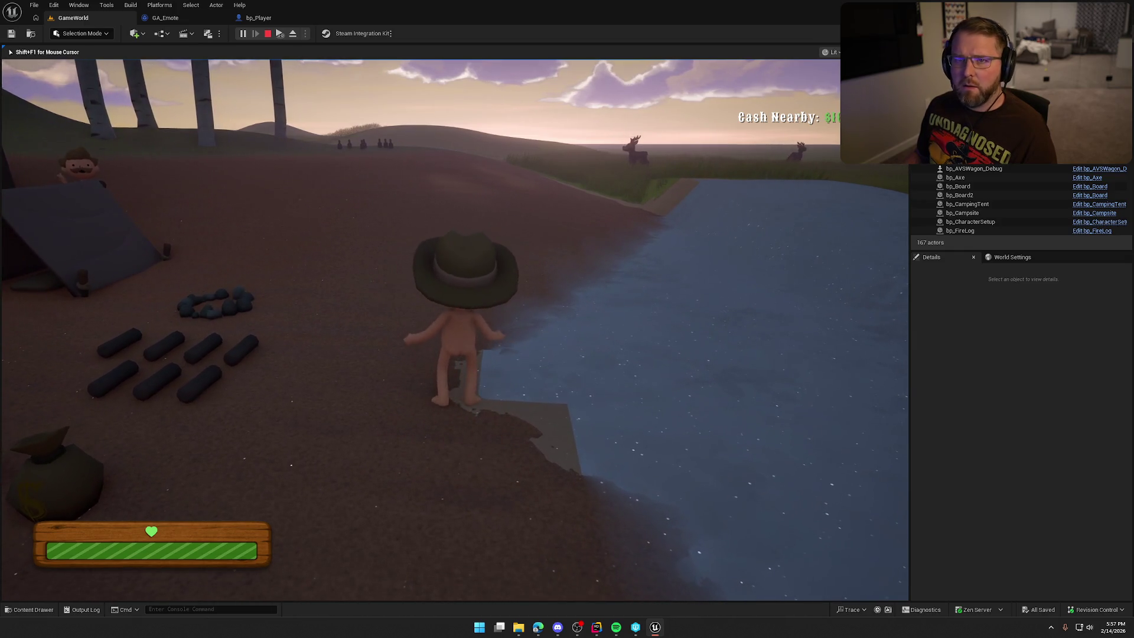
pyautogui.press('F8')
pyautogui.click(166, 18)
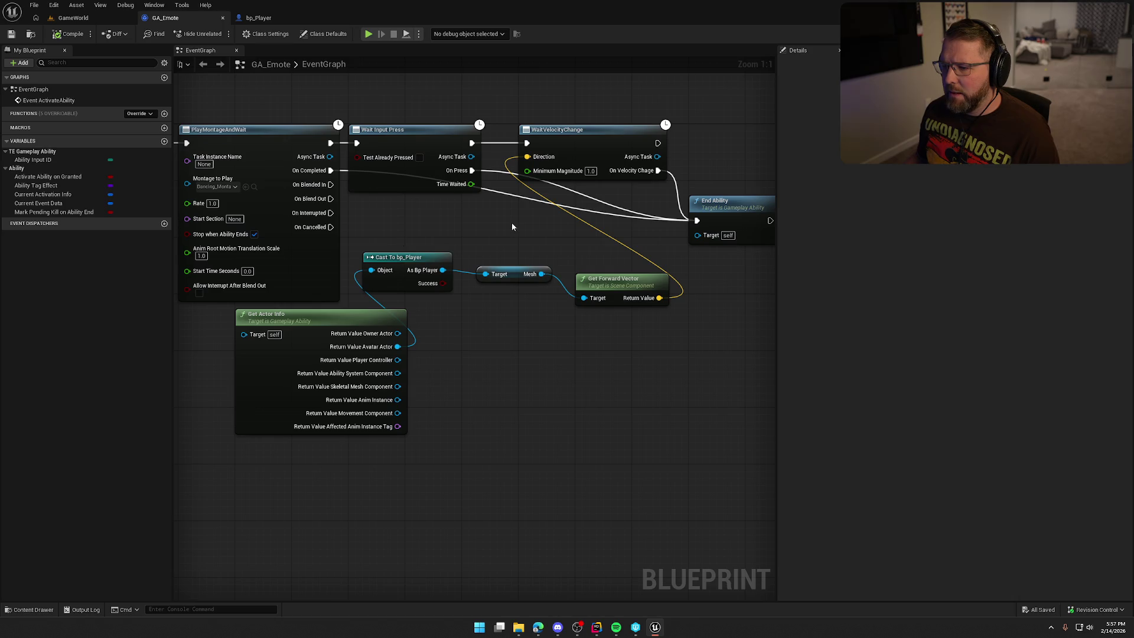
# Browse the action search results for 'wait' and dismiss it without adding a node.
pyautogui.rightClick(538, 332)
pyautogui.write('wait')
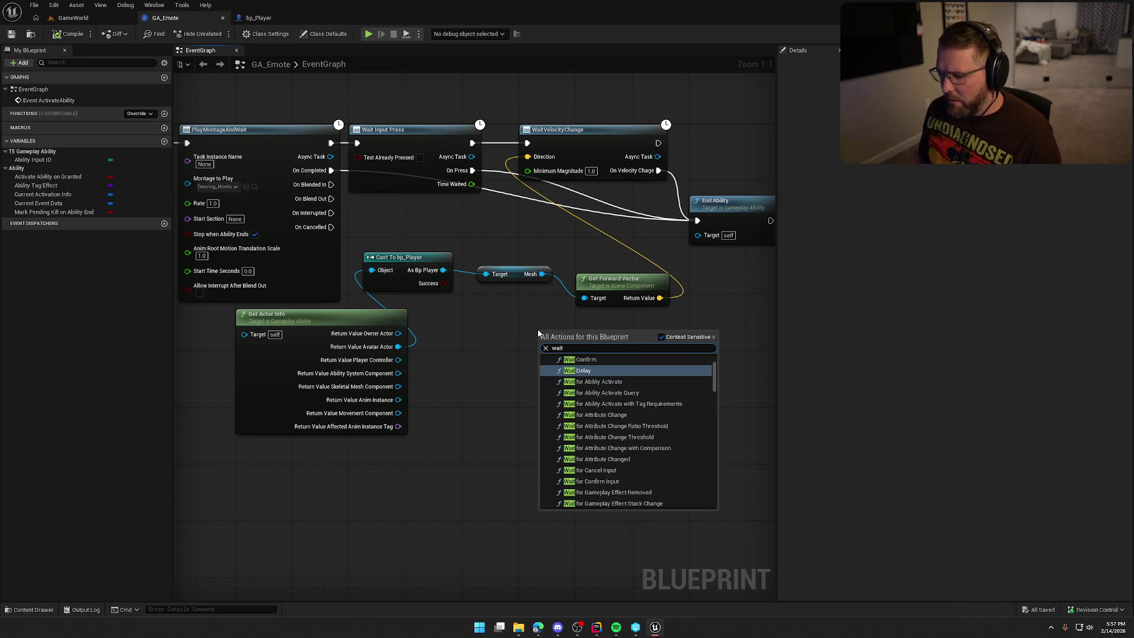
pyautogui.scroll(2, 661, 420)
pyautogui.scroll(-5, 680, 412)
pyautogui.scroll(-5, 681, 417)
pyautogui.scroll(-4, 681, 417)
pyautogui.scroll(-5, 681, 417)
pyautogui.scroll(-2, 681, 417)
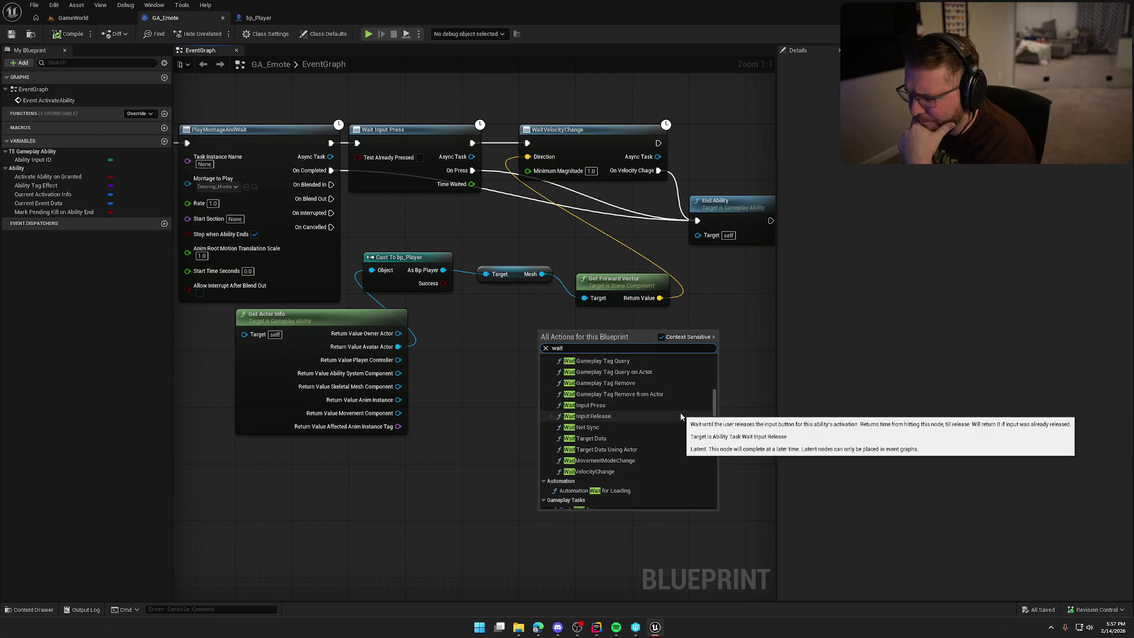
pyautogui.scroll(-2, 681, 417)
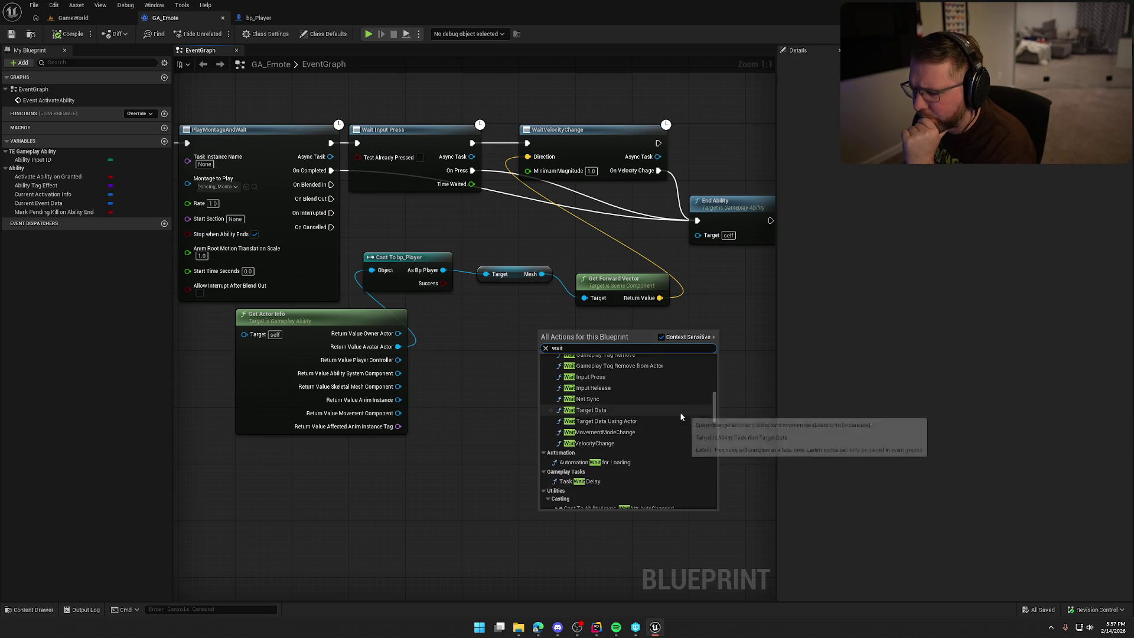
pyautogui.scroll(-10, 681, 417)
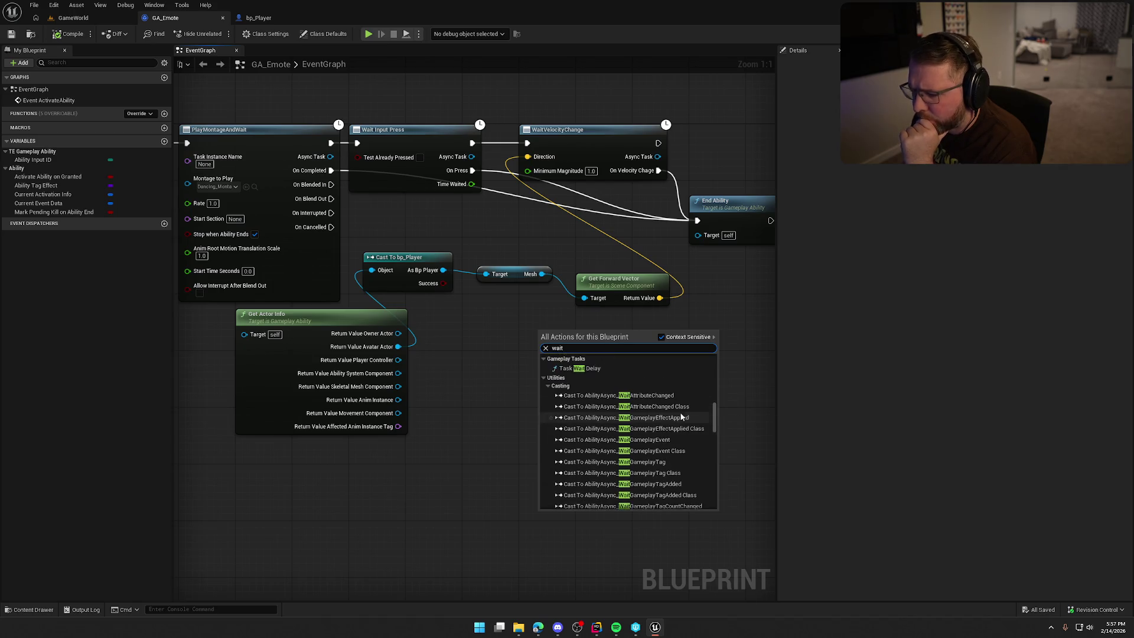
pyautogui.scroll(5, 679, 431)
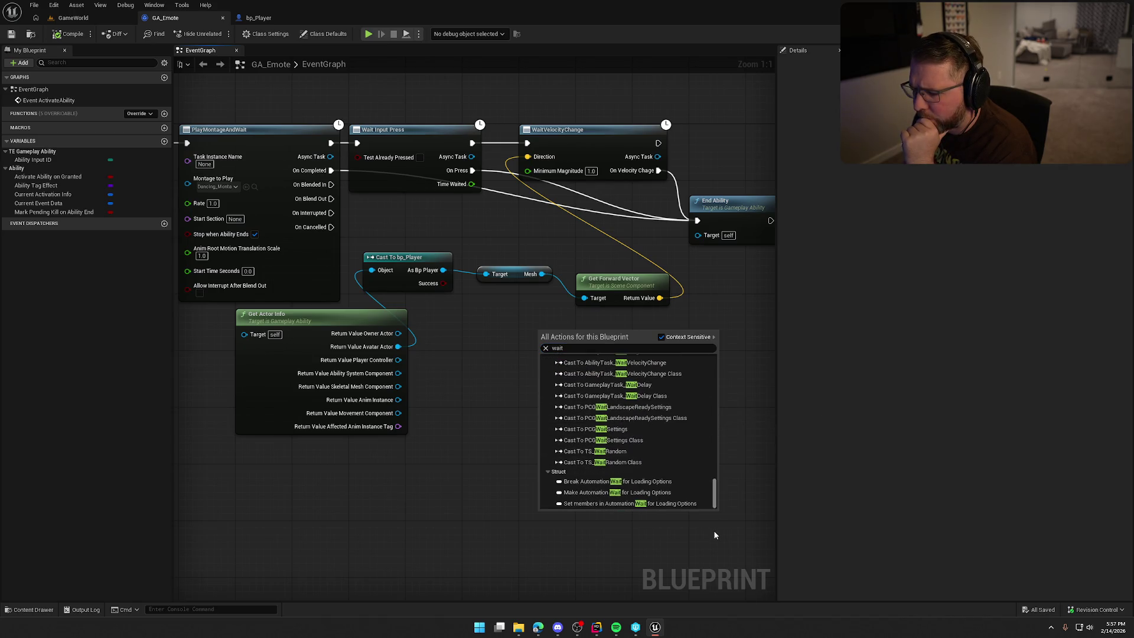
pyautogui.click(555, 519)
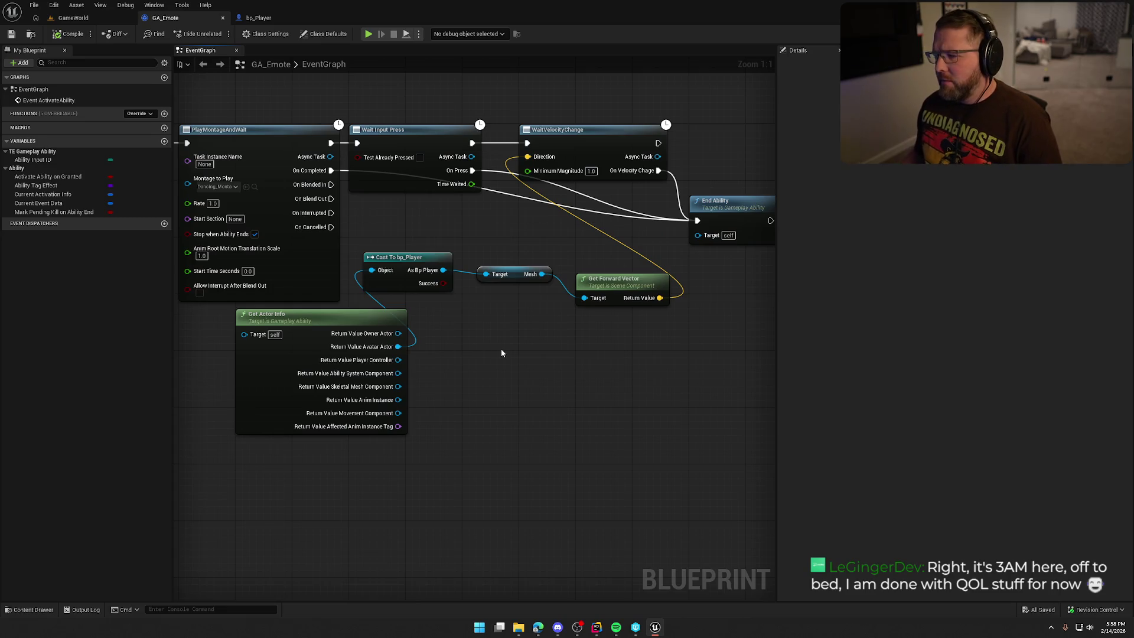
# Rearrange End Ability, Get Forward Vector, Mesh and Cast To bp_Player near WaitVelocityChange.
pyautogui.moveTo(531, 366); pyautogui.dragTo(483, 373)
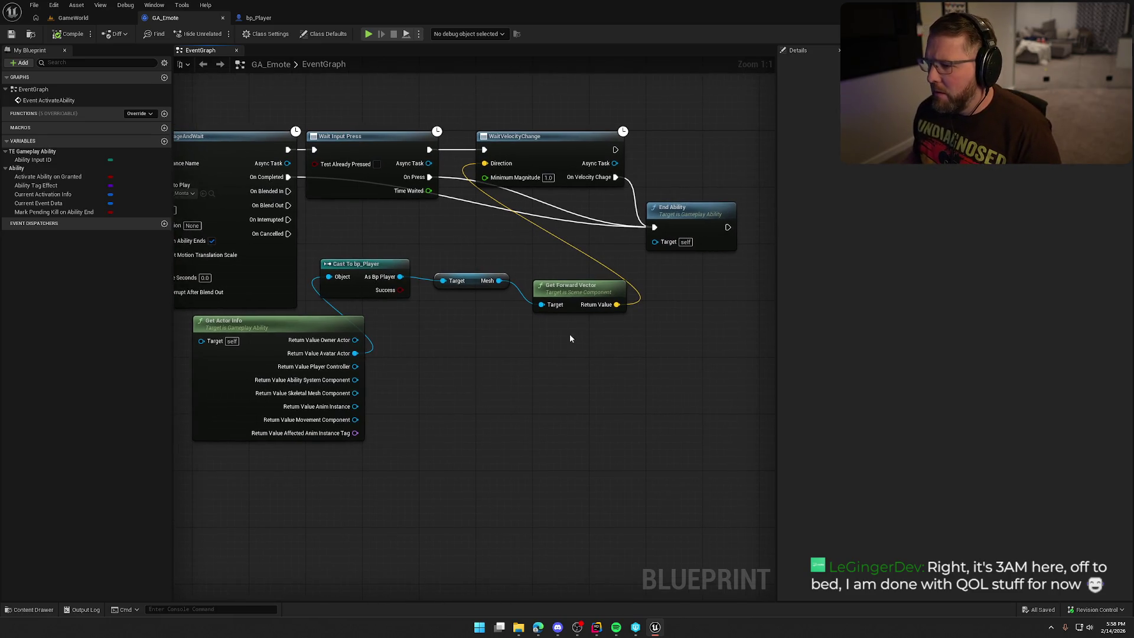
pyautogui.moveTo(702, 210); pyautogui.dragTo(704, 196)
pyautogui.moveTo(502, 257)
pyautogui.mouseDown()
pyautogui.moveTo(543, 240)
pyautogui.moveTo(483, 233)
pyautogui.mouseUp()
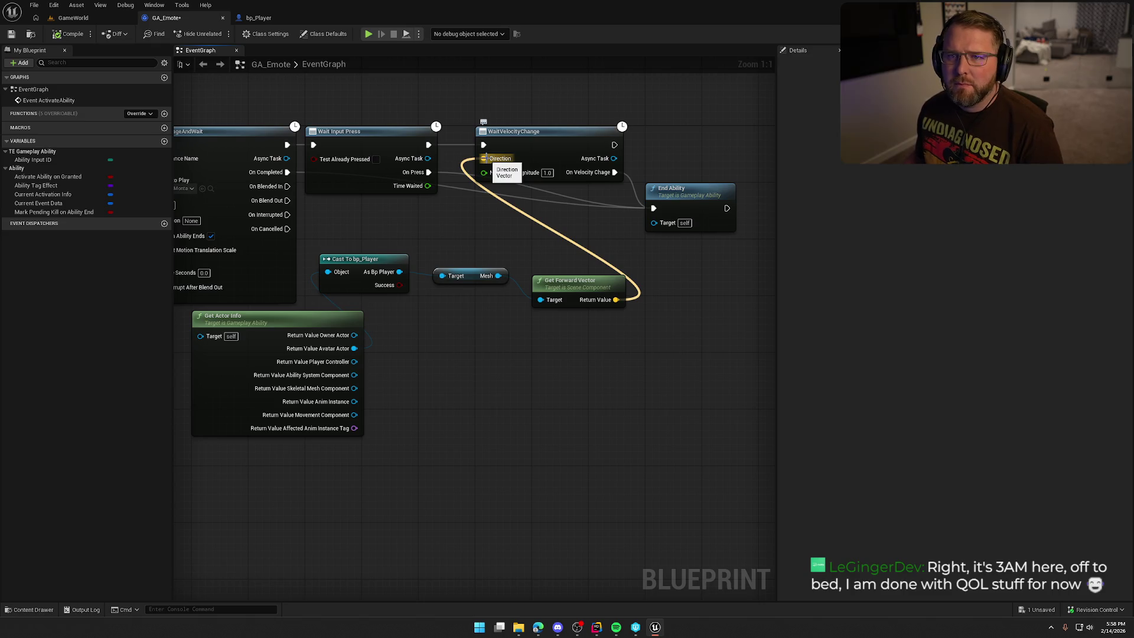
pyautogui.moveTo(454, 233)
pyautogui.mouseDown()
pyautogui.moveTo(476, 235)
pyautogui.moveTo(473, 219)
pyautogui.mouseUp()
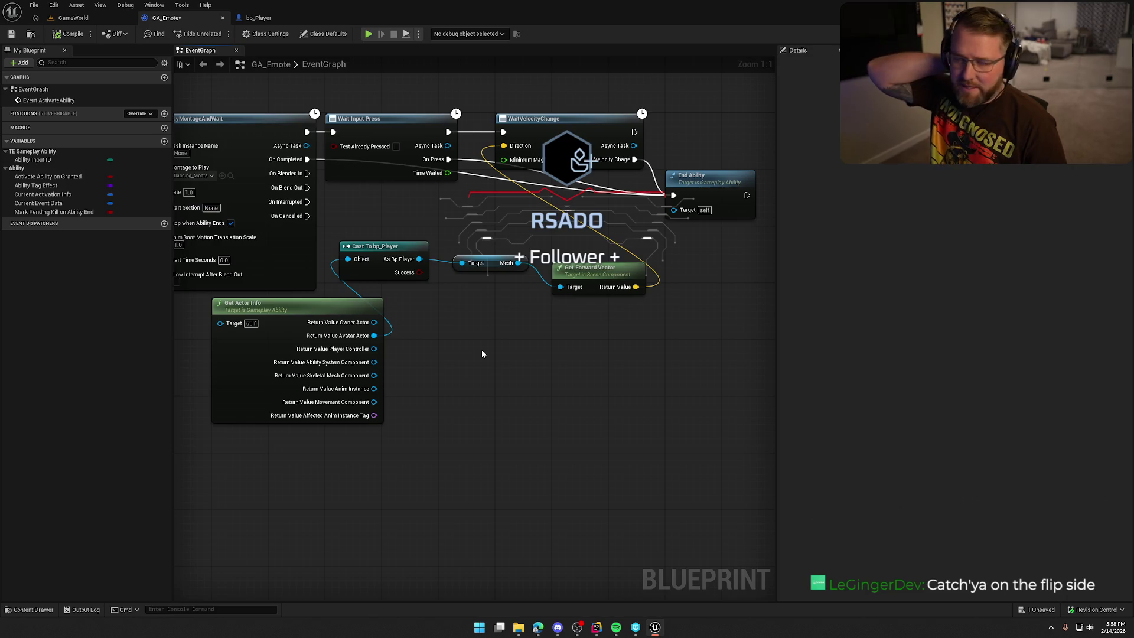
pyautogui.moveTo(588, 268); pyautogui.dragTo(511, 203)
pyautogui.click(485, 272)
pyautogui.moveTo(484, 270)
pyautogui.mouseDown()
pyautogui.moveTo(504, 240)
pyautogui.moveTo(513, 246)
pyautogui.mouseUp()
pyautogui.moveTo(384, 253); pyautogui.dragTo(519, 269)
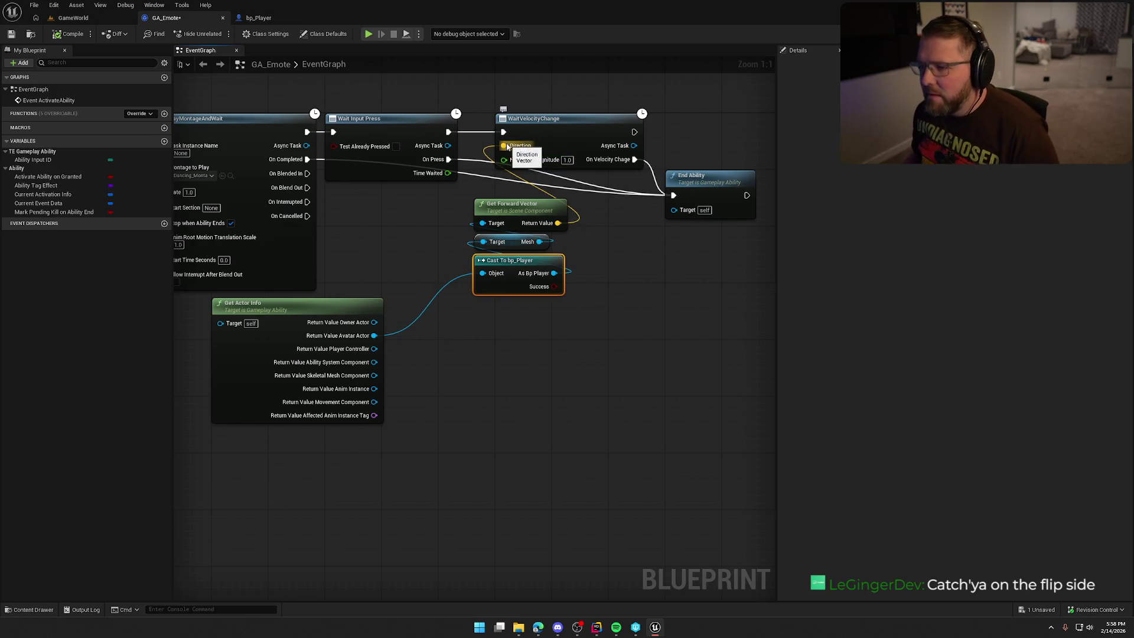
# Break the Direction wire and delete the Get Forward Vector, Mesh, Cast and Get Actor Info nodes.
pyautogui.keyDown('alt'); pyautogui.click(504, 145); pyautogui.keyUp('alt')
pyautogui.moveTo(565, 385); pyautogui.dragTo(432, 234)
pyautogui.press('Delete')
pyautogui.moveTo(513, 372)
pyautogui.mouseDown()
pyautogui.moveTo(286, 456)
pyautogui.moveTo(399, 359)
pyautogui.moveTo(339, 499)
pyautogui.mouseUp()
pyautogui.press('Delete')
pyautogui.click(620, 166)
pyautogui.click(596, 627)
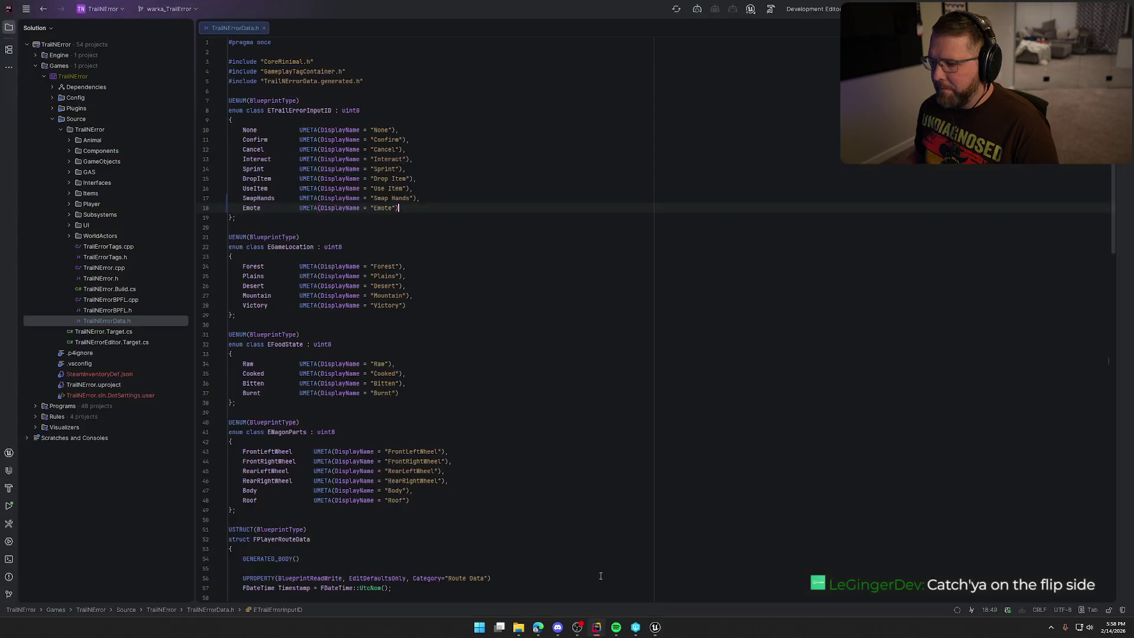
# Open AbilityTask_WaitVelocityChange.cpp in Rider by searching everywhere for 'waitvelocitychan'.
pyautogui.press('shift')
pyautogui.press('shift')
pyautogui.write('wa')
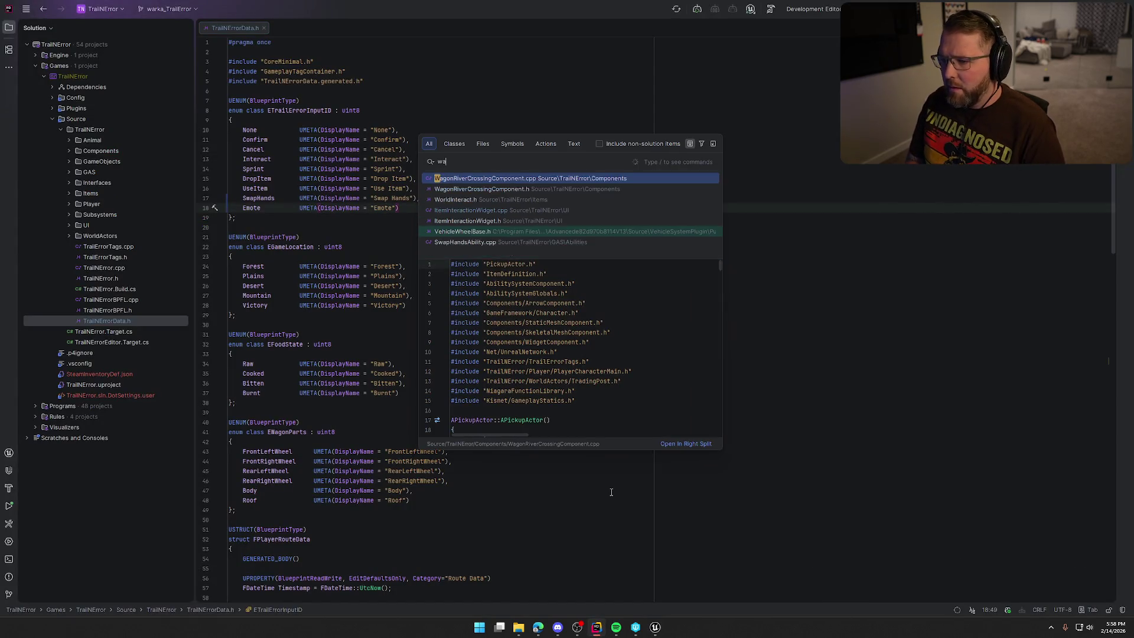
pyautogui.write('itvelocit')
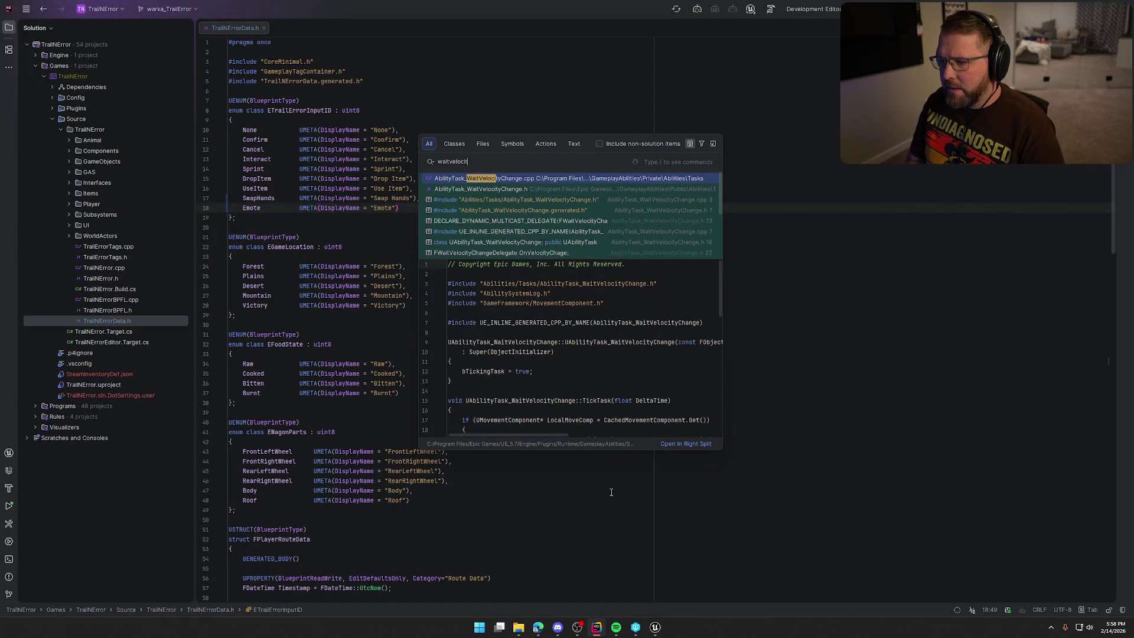
pyautogui.write('ychan')
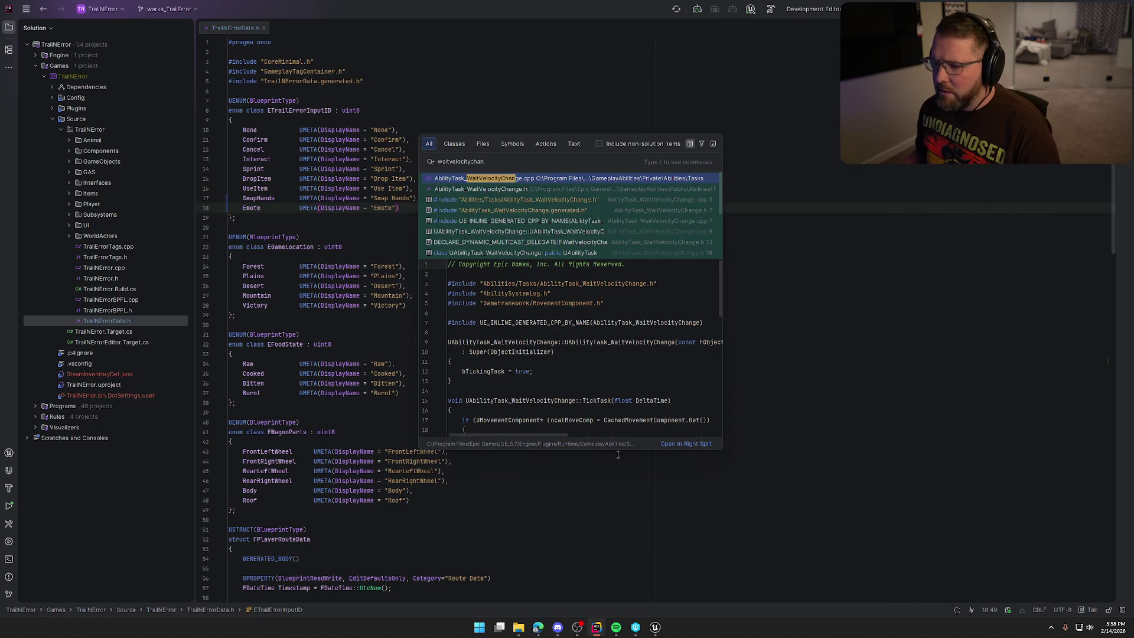
pyautogui.click(492, 179)
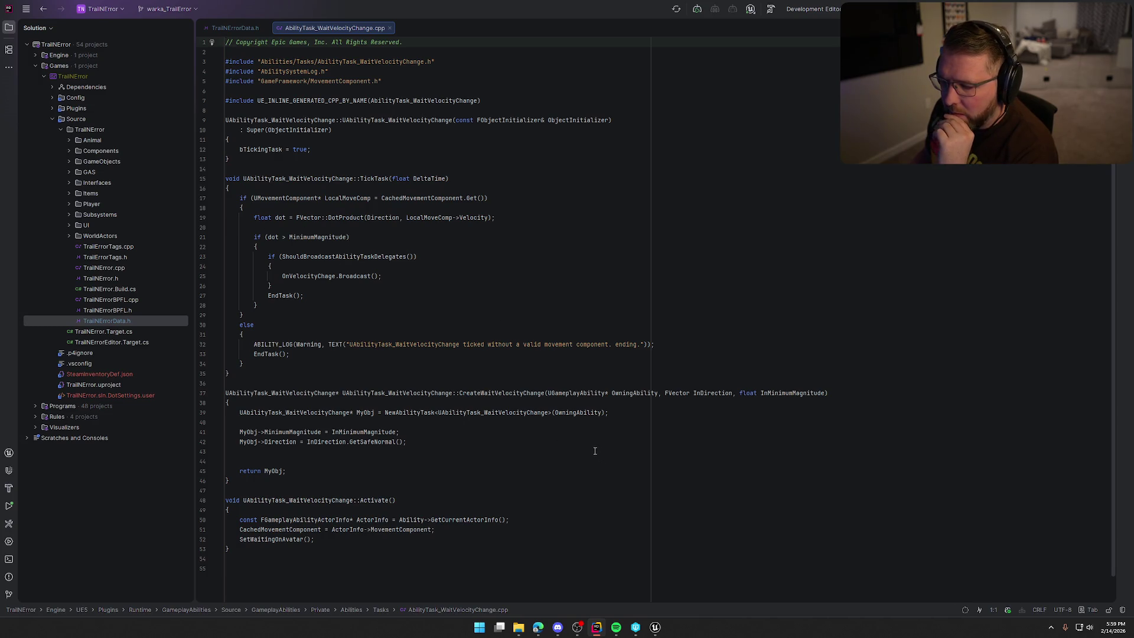
# Set WaitVelocityChange's Minimum Magnitude to 0.0 in the GA_Emote graph.
pyautogui.click(654, 627)
pyautogui.moveTo(628, 250); pyautogui.dragTo(536, 265)
pyautogui.click(527, 224)
pyautogui.write('0')
pyautogui.click(521, 259)
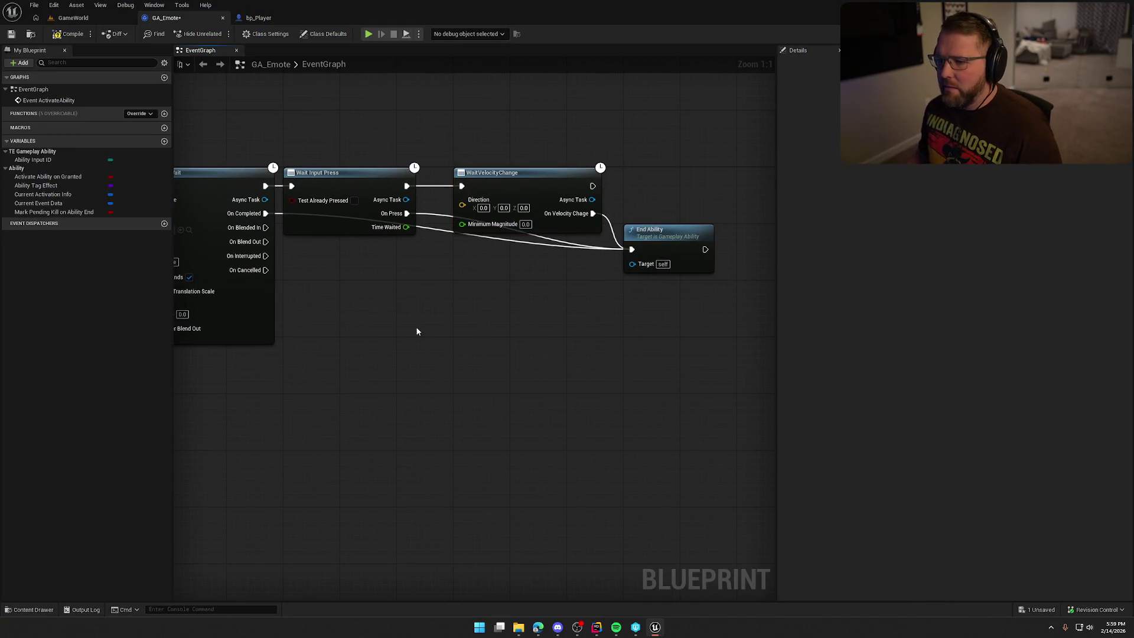
pyautogui.moveTo(430, 320); pyautogui.dragTo(510, 334)
pyautogui.click(82, 18)
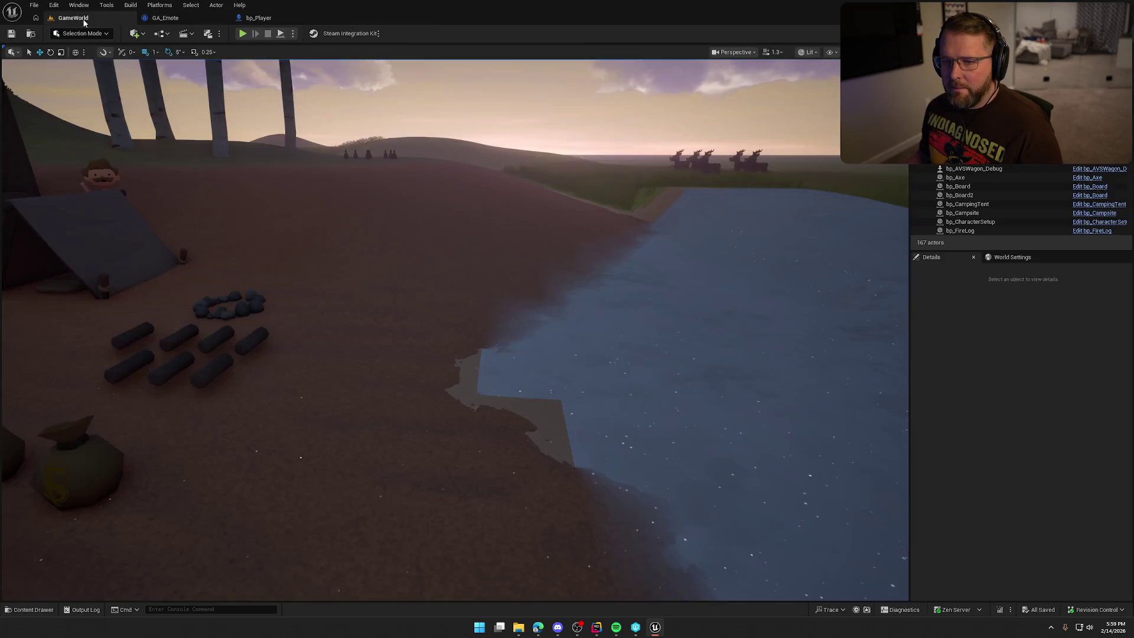
pyautogui.click(241, 34)
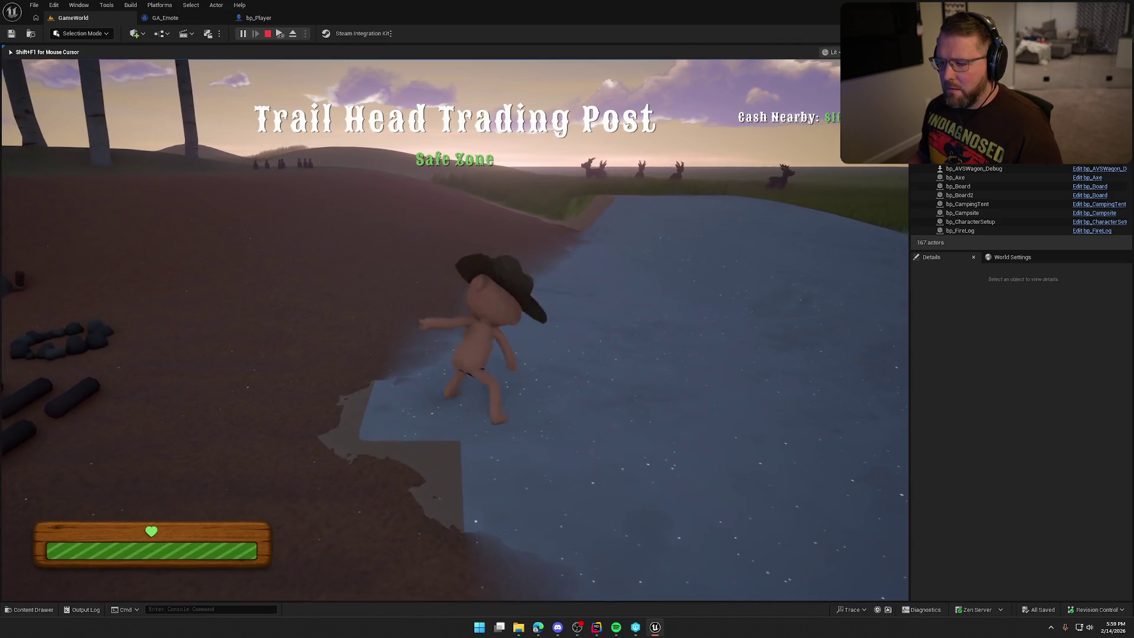
pyautogui.press('w')
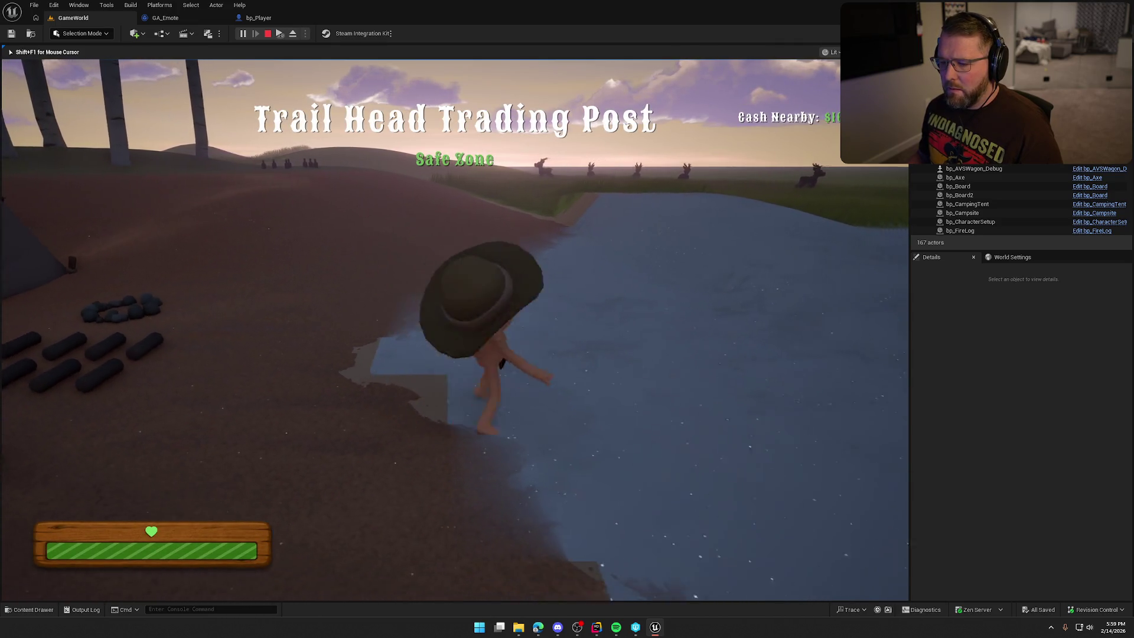
pyautogui.press('Escape')
pyautogui.click(186, 17)
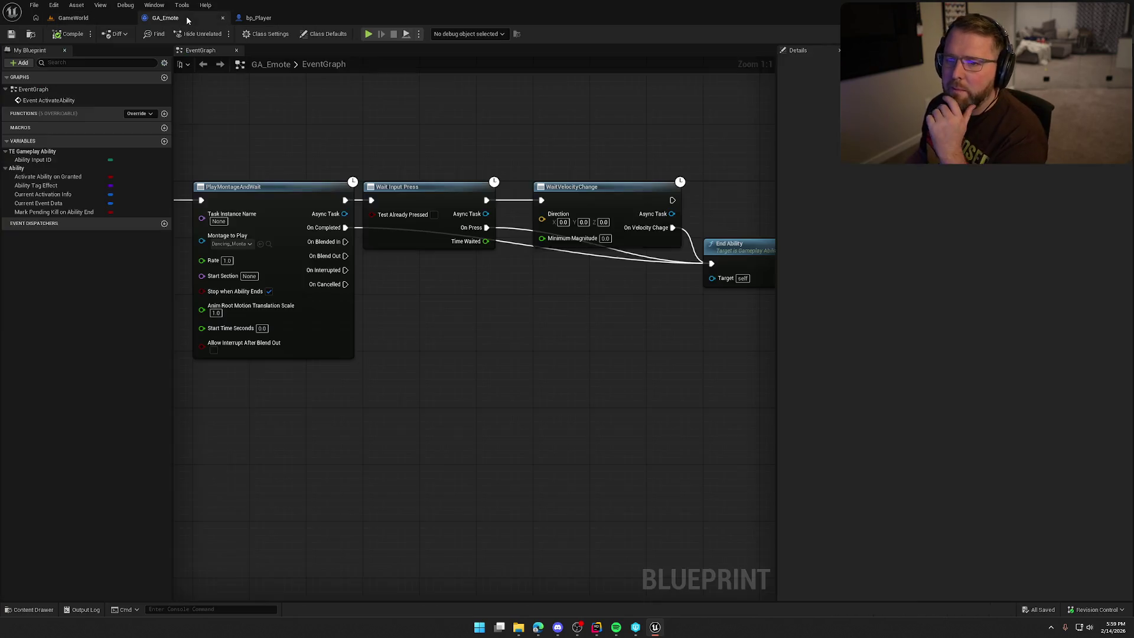
pyautogui.moveTo(536, 361); pyautogui.dragTo(418, 322)
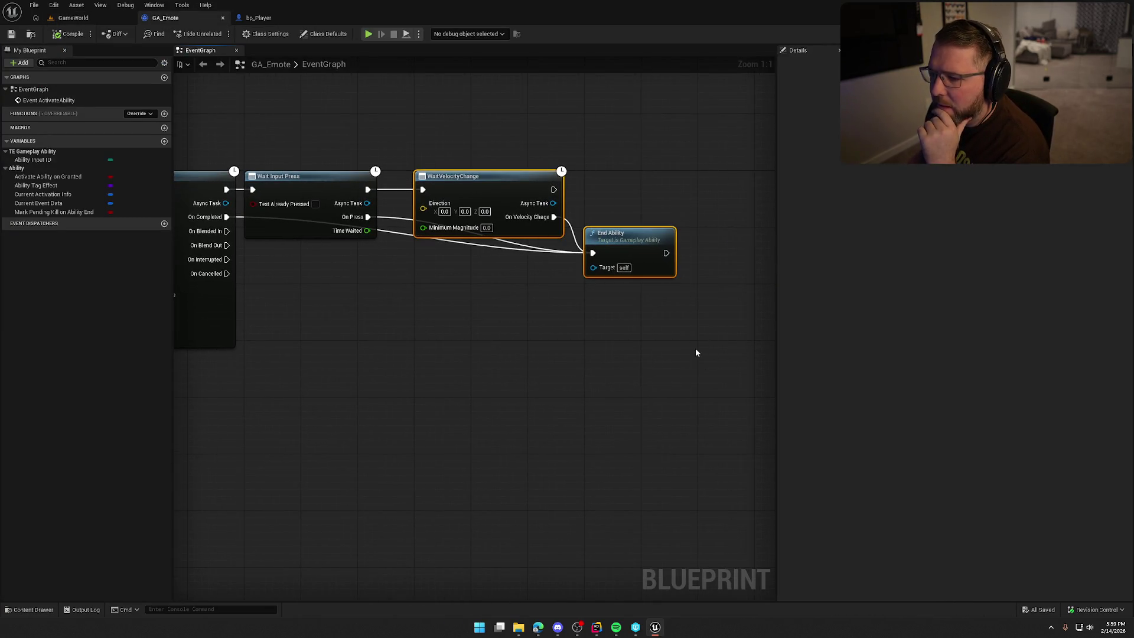
pyautogui.click(596, 627)
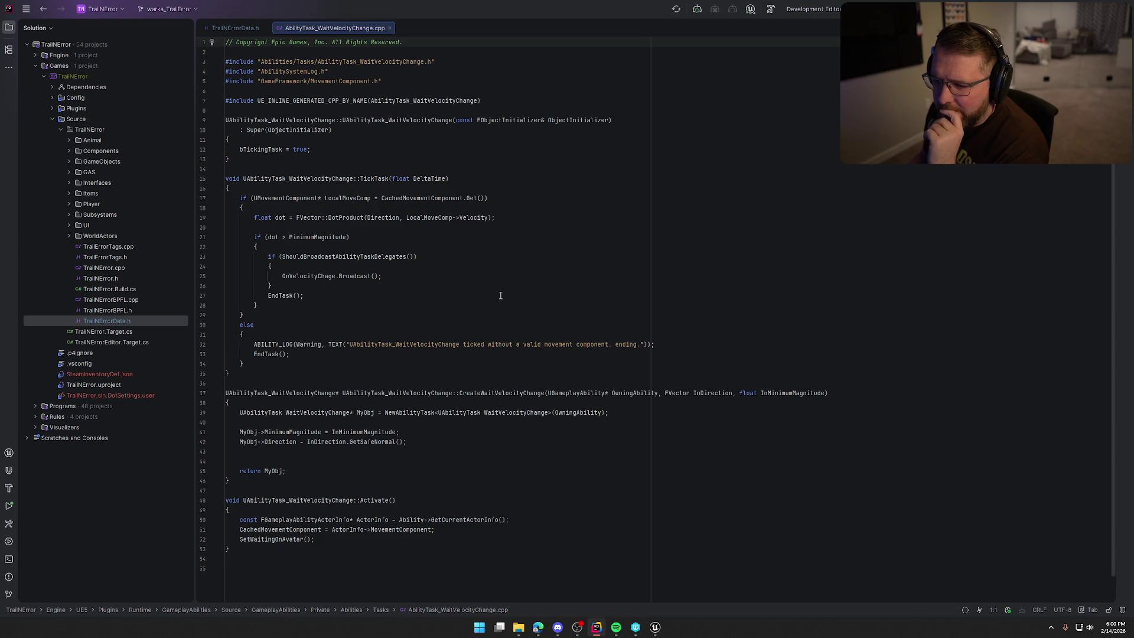
pyautogui.hotkey('alt', 'Tab')
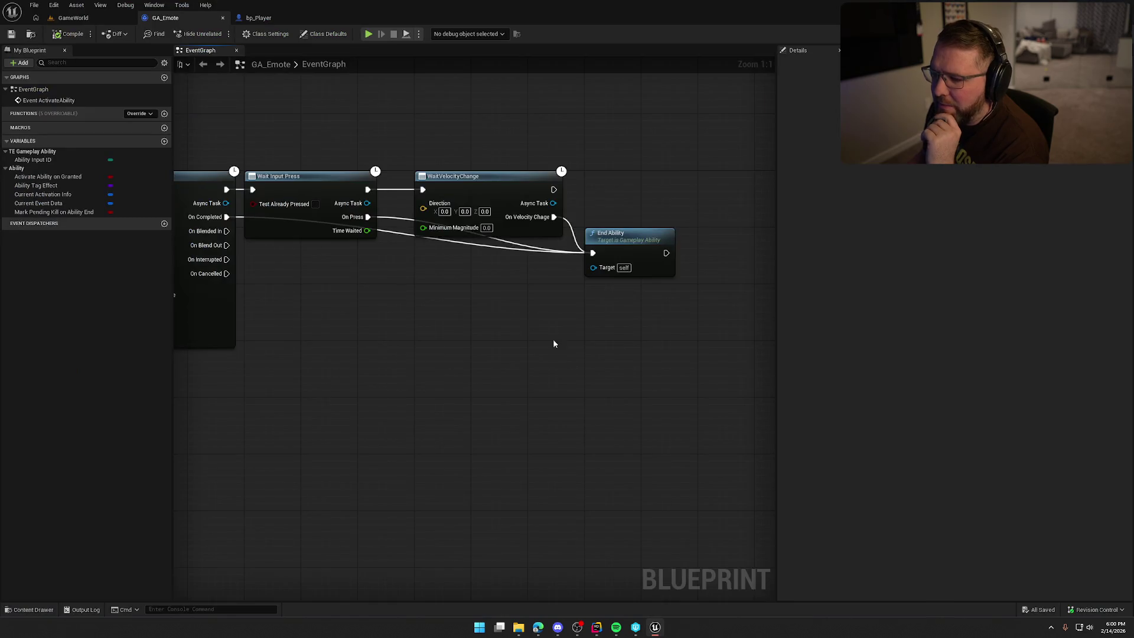
# Add a Get Actor Info node and split its Return Value into separate outputs.
pyautogui.rightClick(362, 337)
pyautogui.write('get actor info')
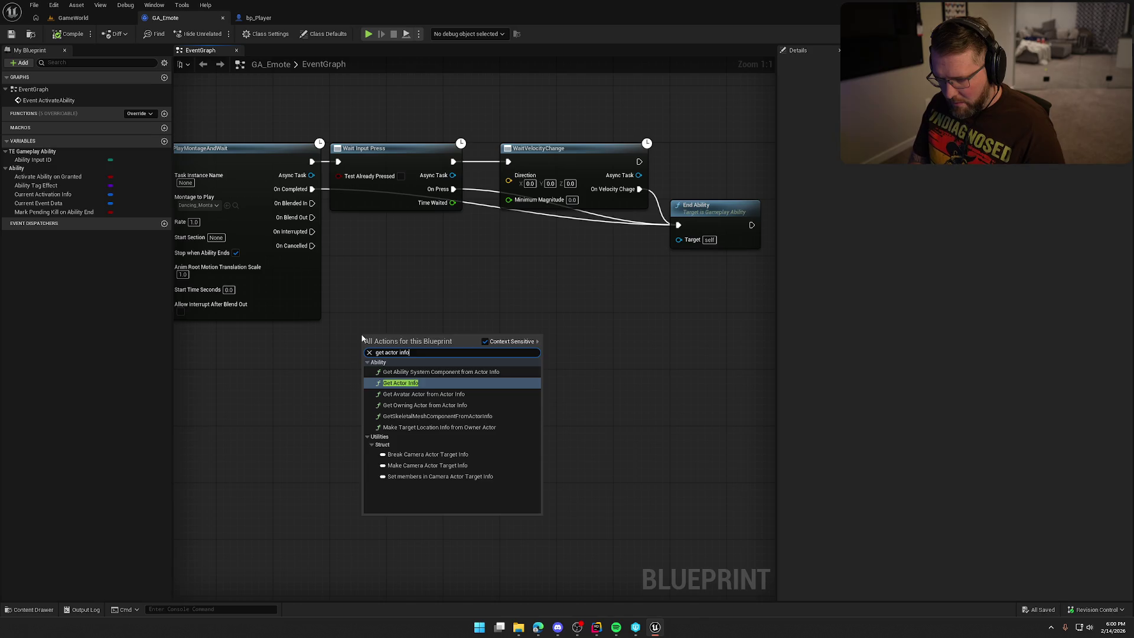
pyautogui.press('Return')
pyautogui.rightClick(454, 359)
pyautogui.click(472, 391)
pyautogui.moveTo(515, 419)
pyautogui.mouseDown()
pyautogui.moveTo(440, 411)
pyautogui.moveTo(481, 408)
pyautogui.moveTo(487, 329)
pyautogui.mouseUp()
# Wire the Movement Component's Get Velocity into WaitVelocityChange's Direction, compile, and start Play.
pyautogui.write('get veloc')
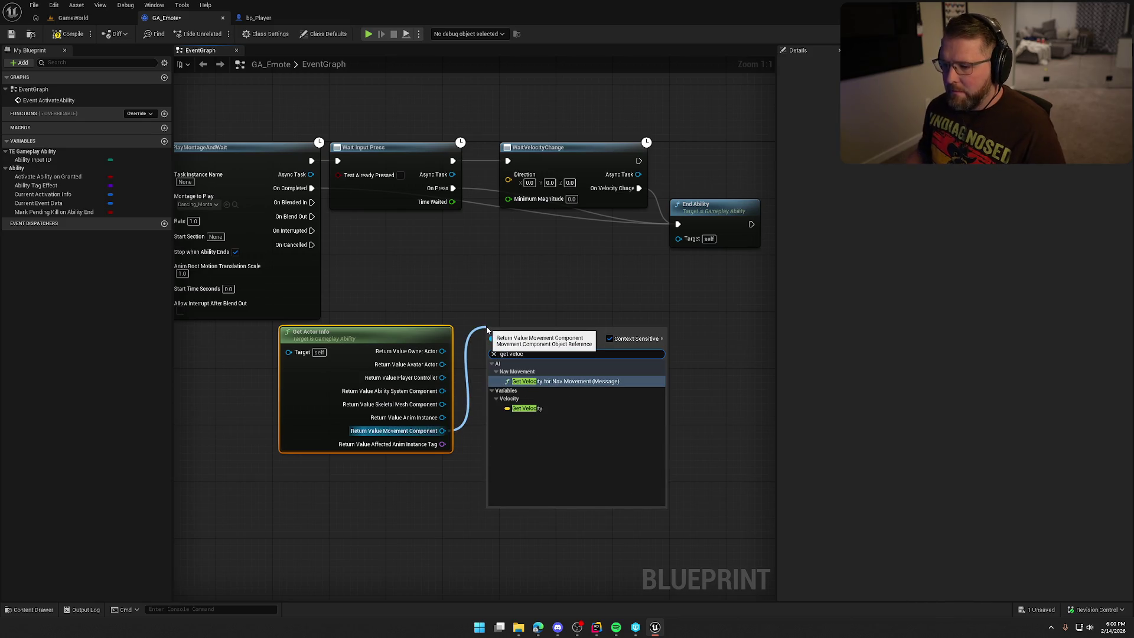
pyautogui.click(525, 408)
pyautogui.moveTo(557, 334); pyautogui.dragTo(509, 180)
pyautogui.click(68, 32)
pyautogui.hotkey('alt', 'p')
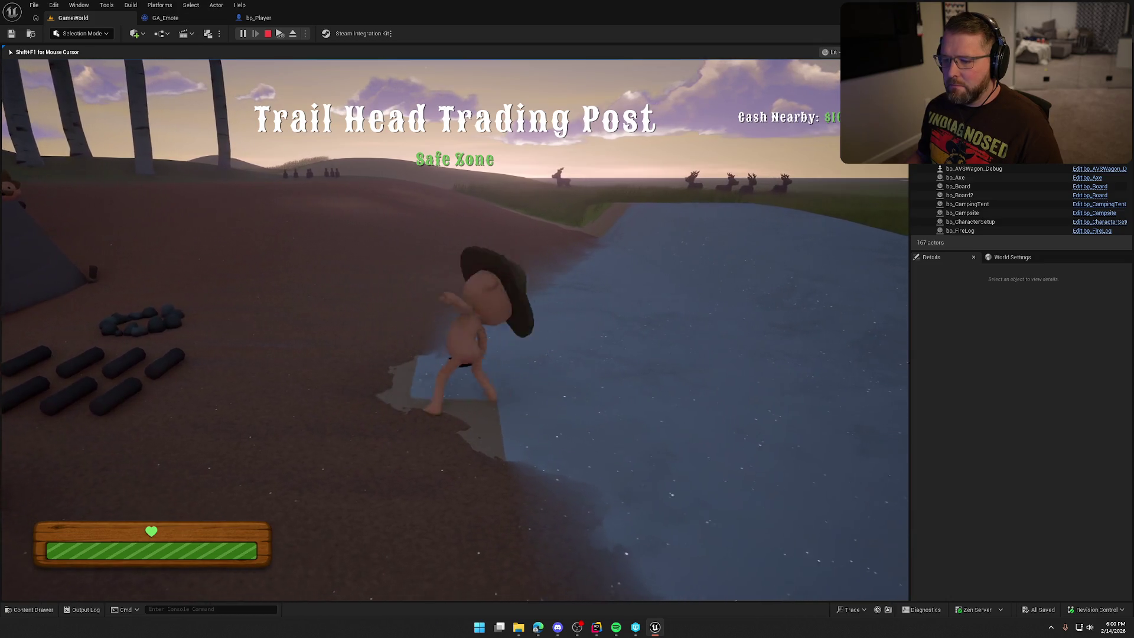
# End Play In Editor with Esc and bring up the WaitVelocityChange TickTask source in Rider.
pyautogui.press('Escape')
pyautogui.click(166, 18)
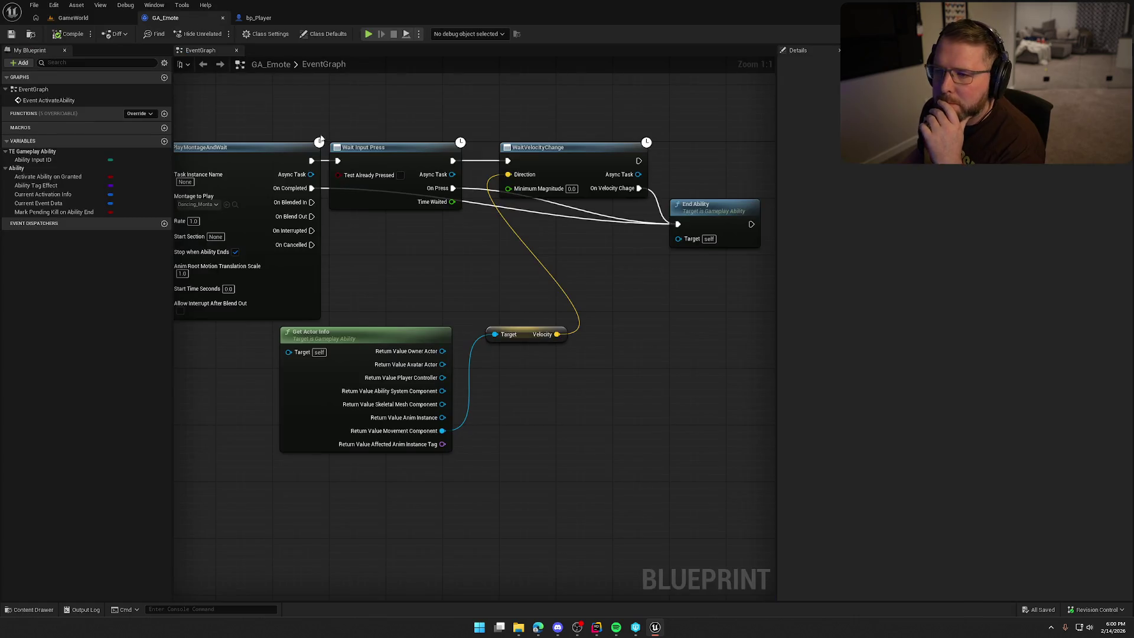
pyautogui.click(597, 627)
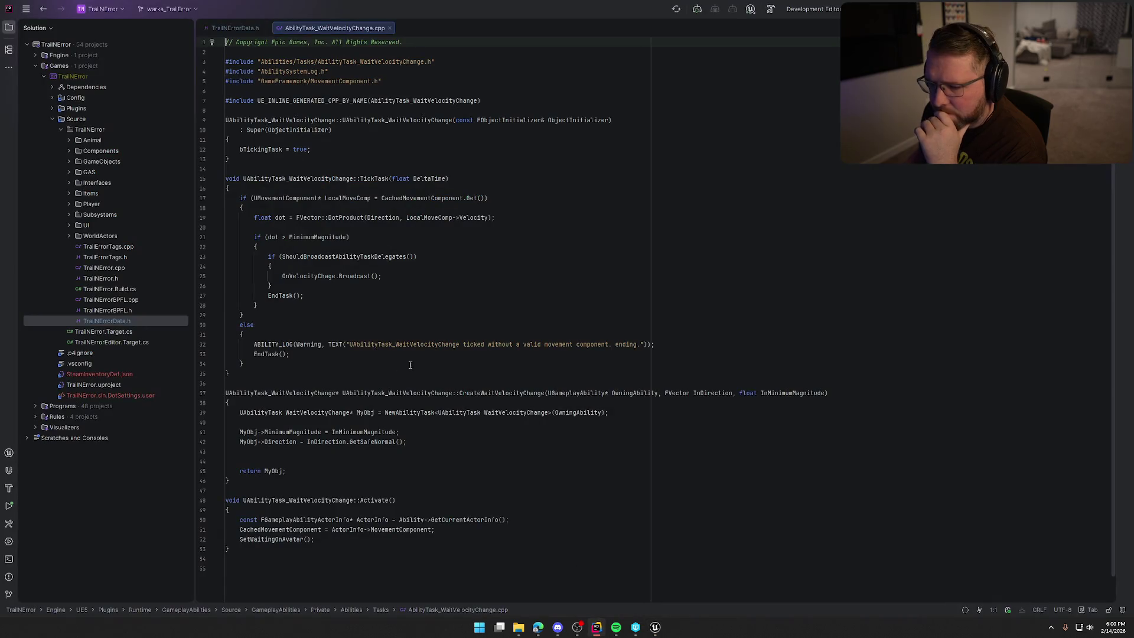